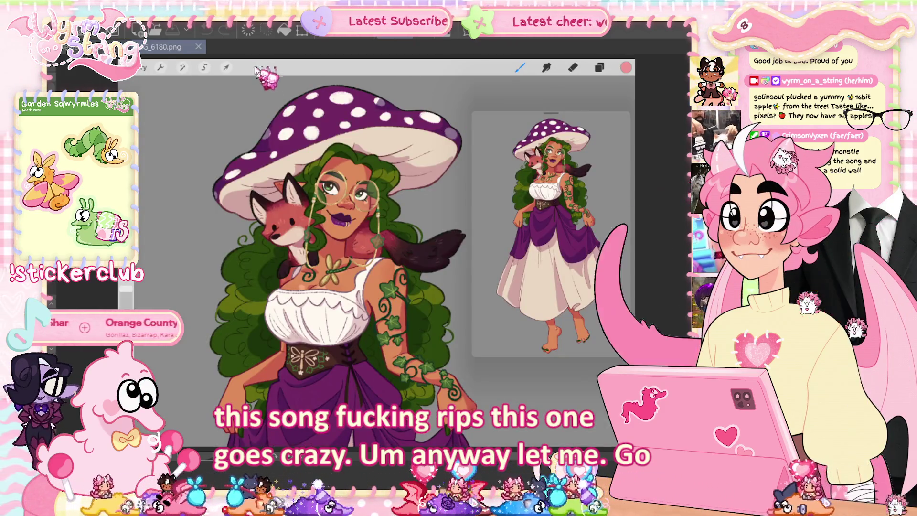
- Dock IMG_6180.png to the right of the sketch, widen the sketch pane, and frame the fox
left_click_drag(168, 46, 650, 215)
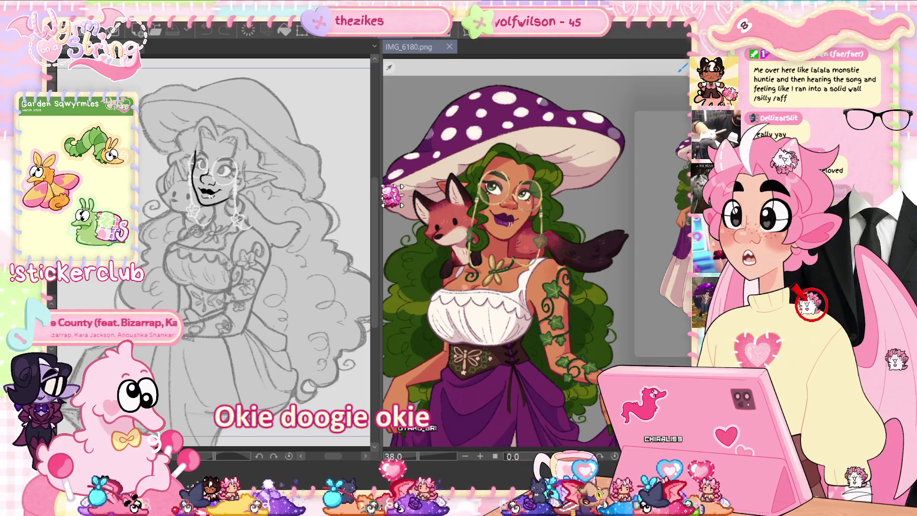
left_click_drag(378, 238, 515, 239)
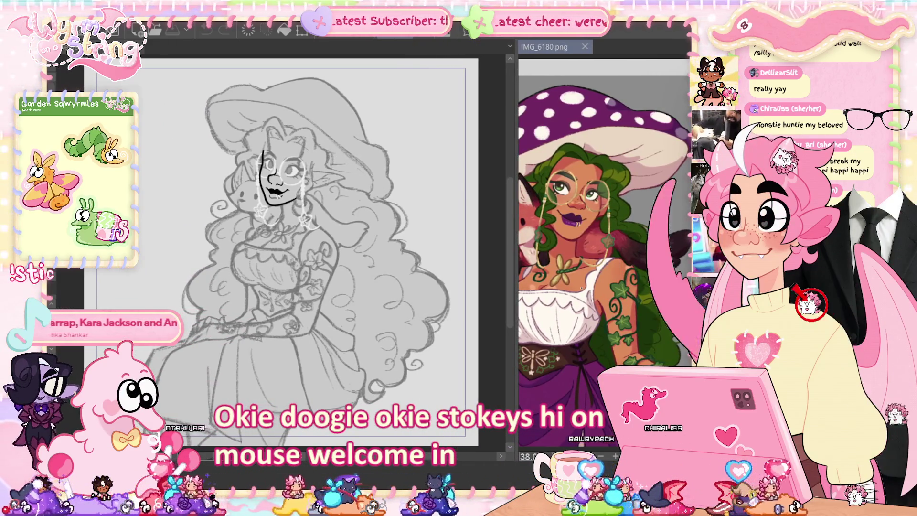
mouse_move(573, 239)
left_mouse_down()
mouse_move(616, 239)
mouse_move(596, 236)
left_mouse_up()
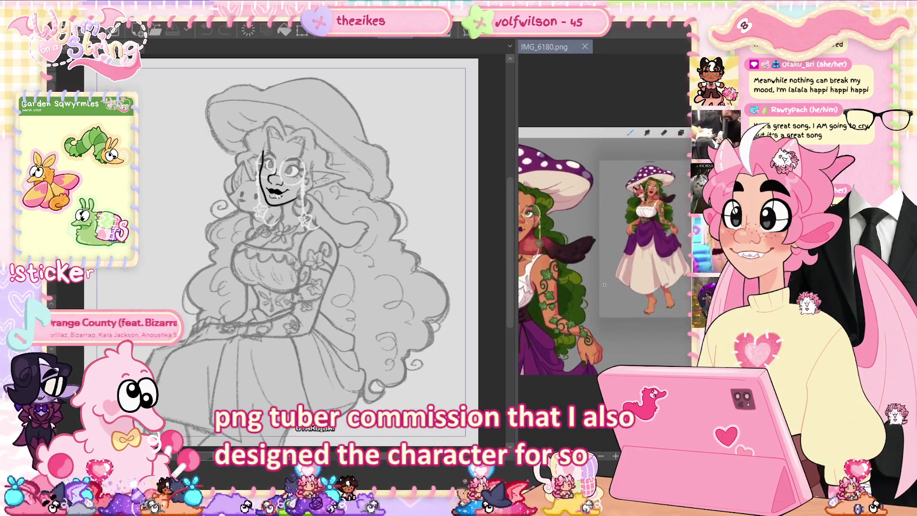
- Zoom the IMG_6180.png pane in and out until the full mushroom-hatted witch fits
scroll(604, 284, "up", 3)
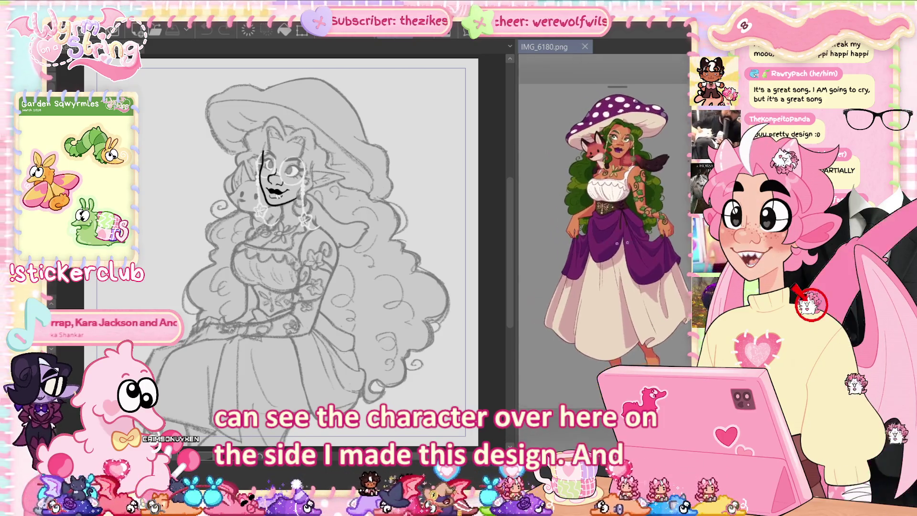
scroll(604, 253, "up", 5)
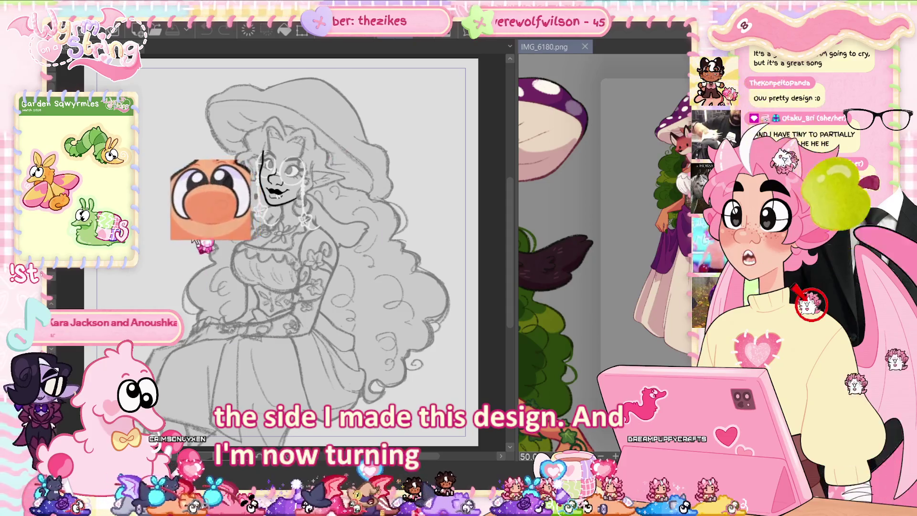
scroll(633, 286, "down", 5)
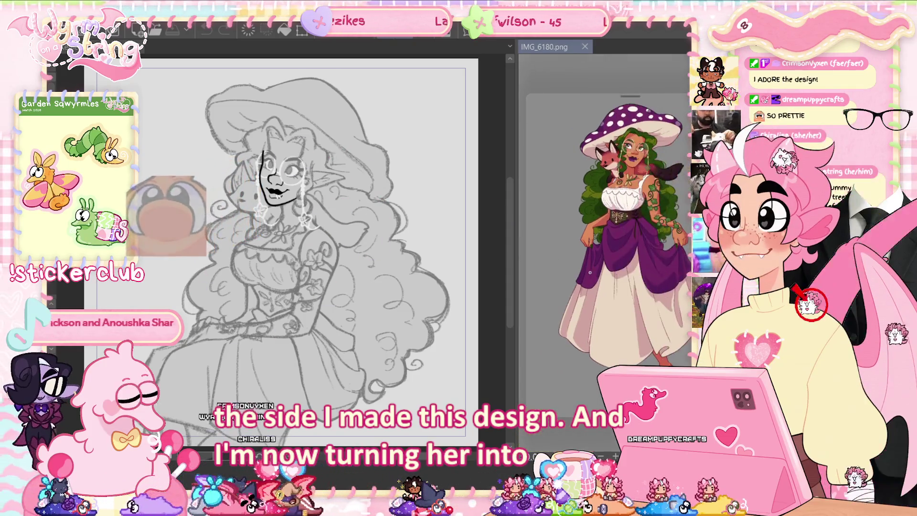
scroll(619, 254, "down", 1)
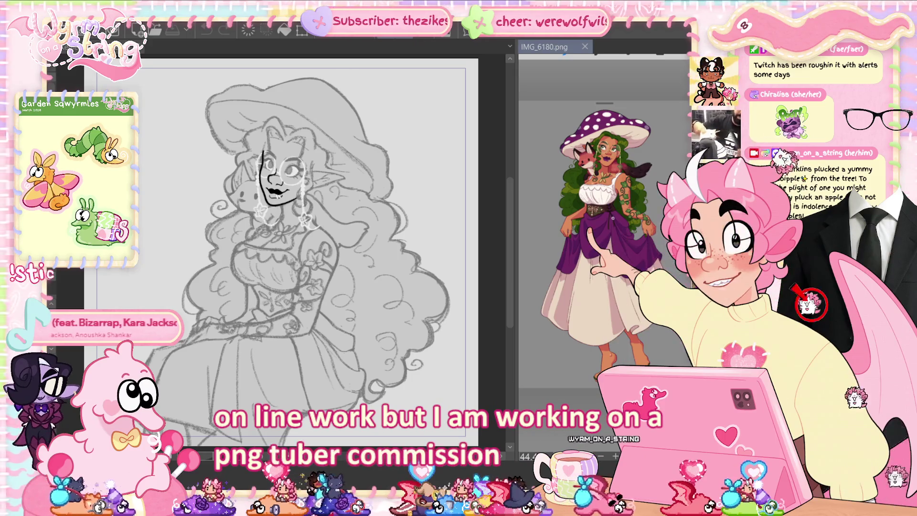
scroll(604, 253, "up", 3)
scroll(604, 253, "up", 2)
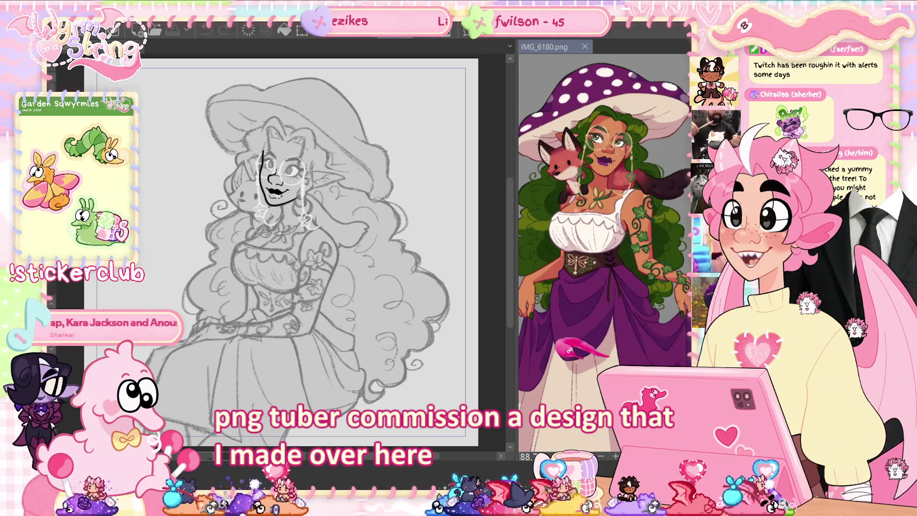
scroll(604, 253, "down", 1)
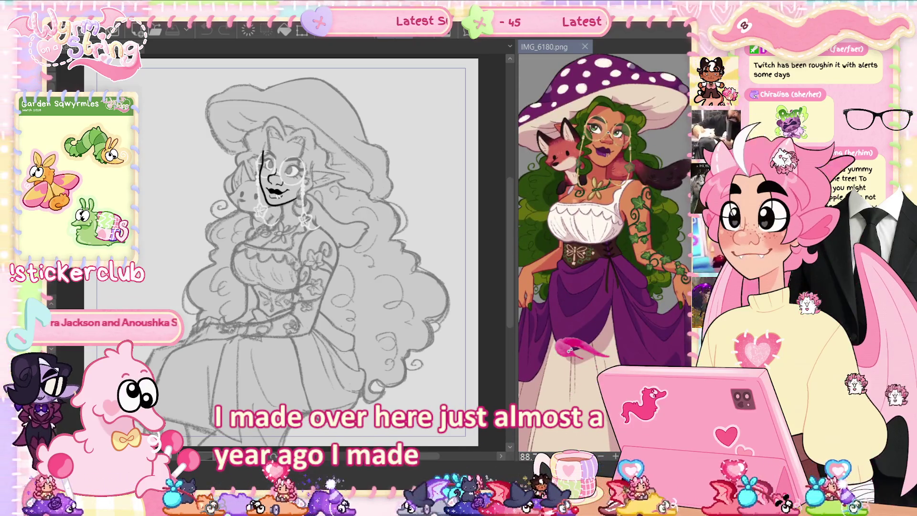
scroll(604, 253, "down", 3)
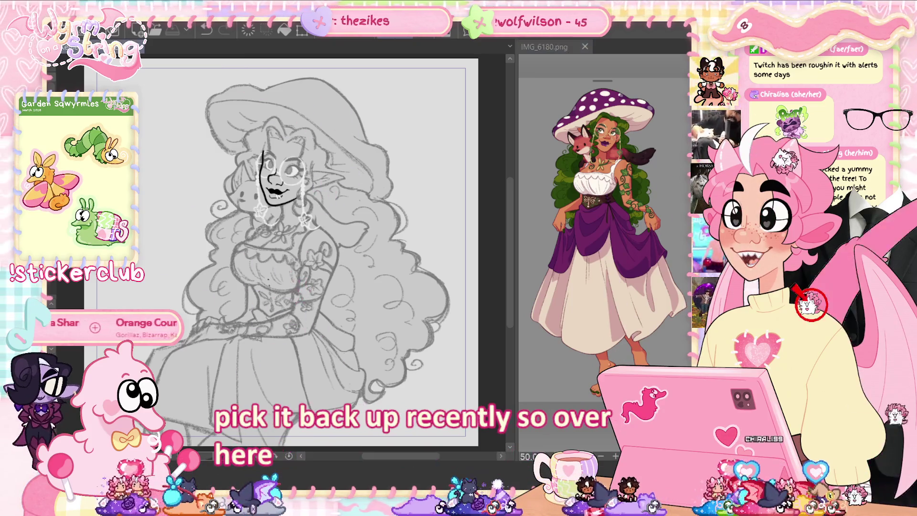
scroll(288, 283, "up", 2)
scroll(315, 249, "down", 1)
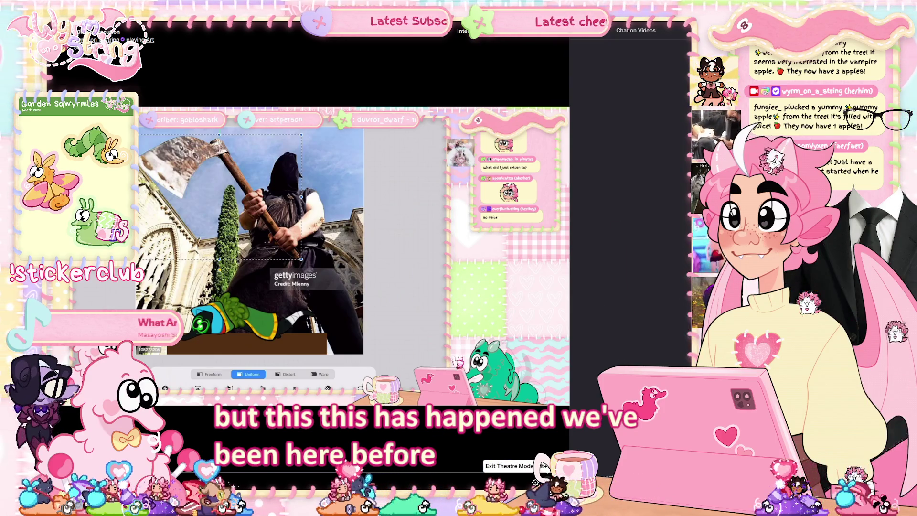
left_click(543, 466)
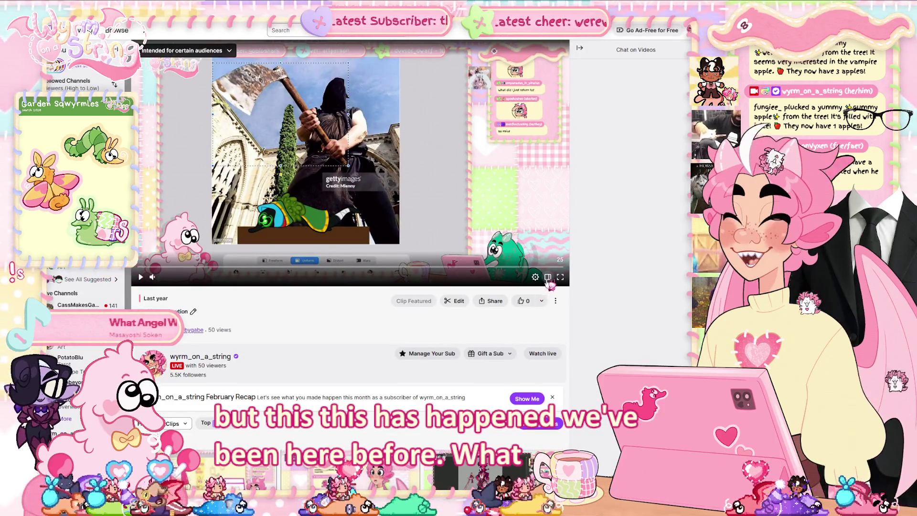
left_click(548, 280)
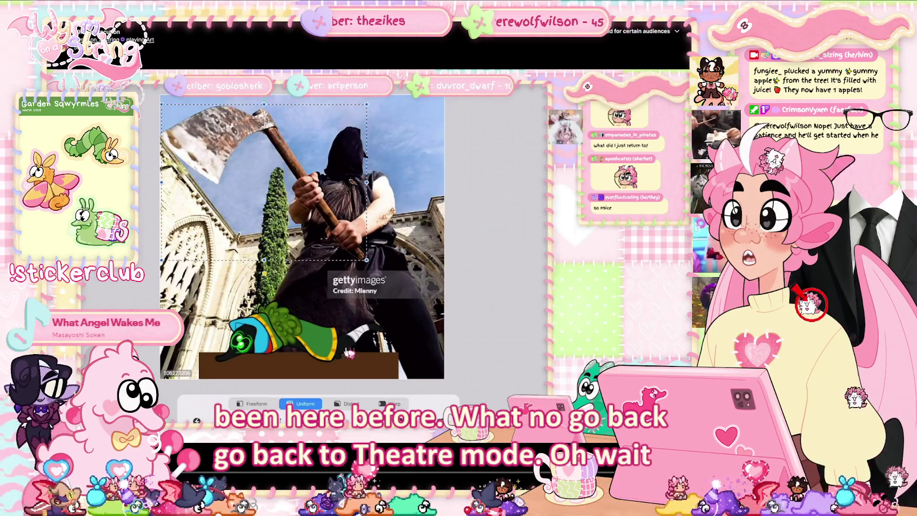
key("space")
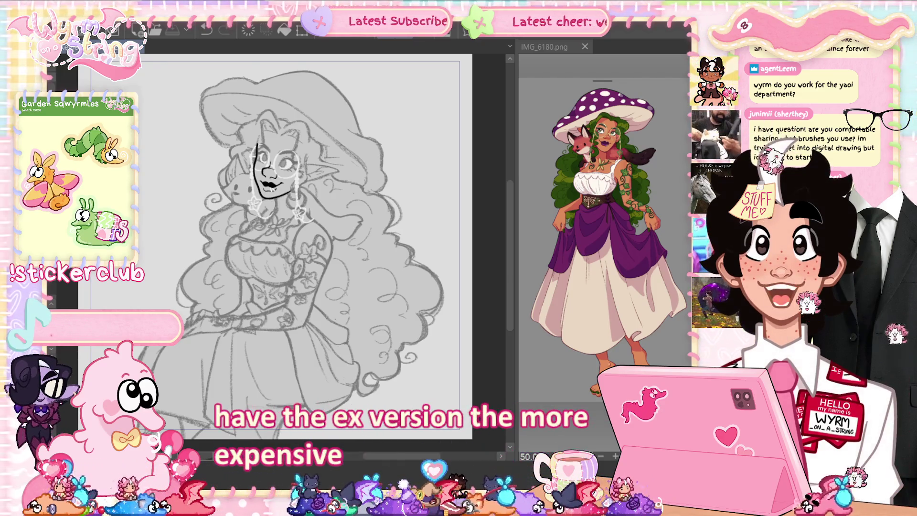
- Zoom the IMG_6180.png reference in from 50% to about 73%
scroll(604, 239, "up", 2)
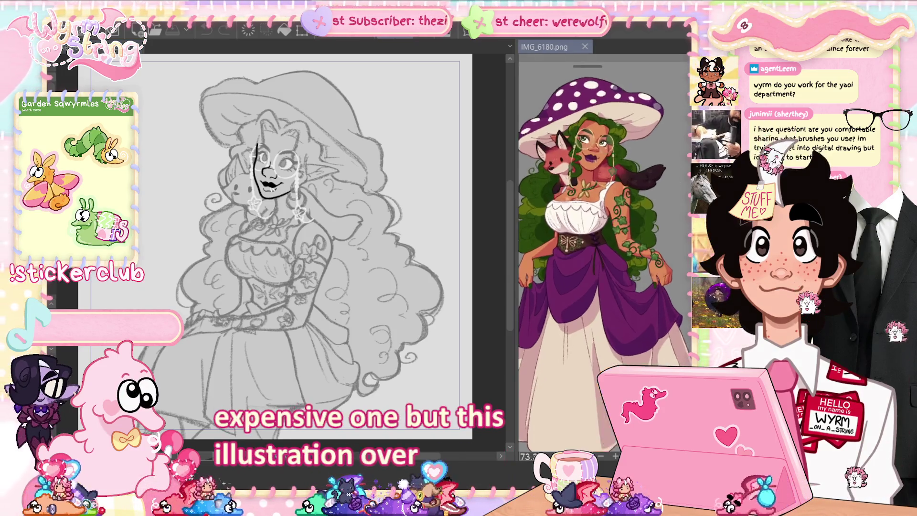
- Zoom in closely on the reference's dress details in the IMG_6180.png view
scroll(617, 124, "up", 2)
scroll(623, 139, "up", 2)
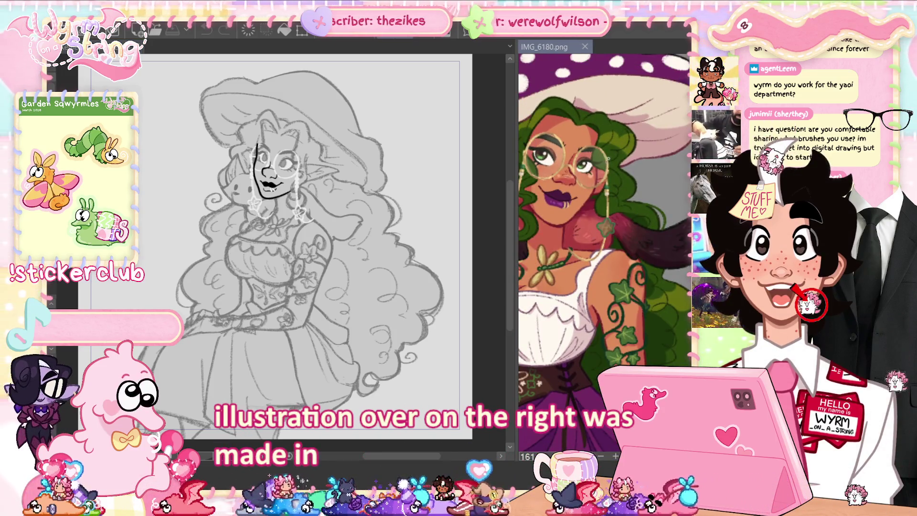
scroll(610, 157, "up", 2)
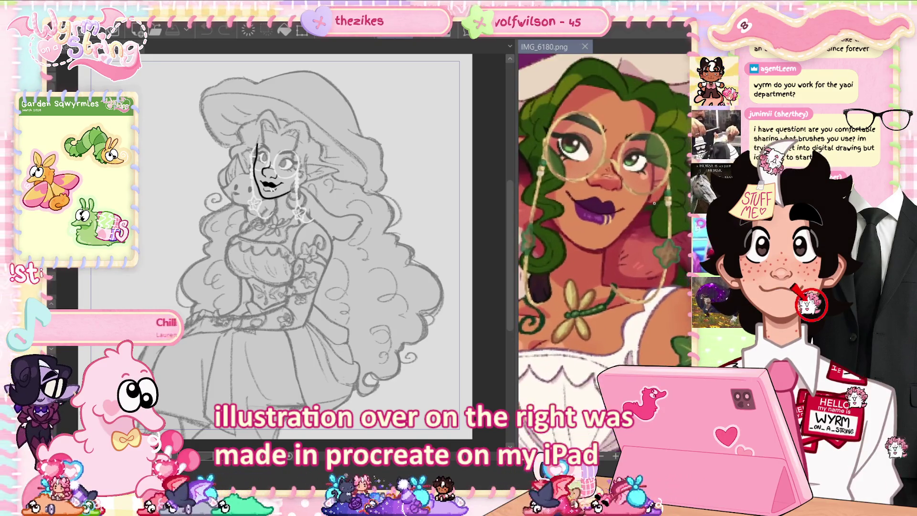
scroll(654, 203, "up", 2)
scroll(634, 198, "up", 1)
scroll(620, 193, "down", 2)
scroll(595, 188, "up", 2)
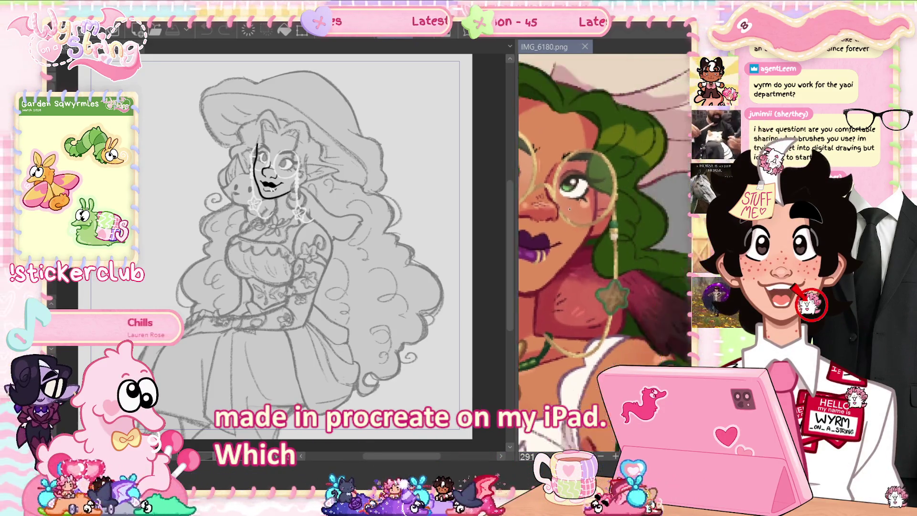
scroll(592, 187, "up", 3)
scroll(568, 182, "up", 1)
scroll(568, 186, "down", 2)
scroll(580, 199, "down", 2)
scroll(592, 213, "down", 2)
scroll(604, 227, "down", 2)
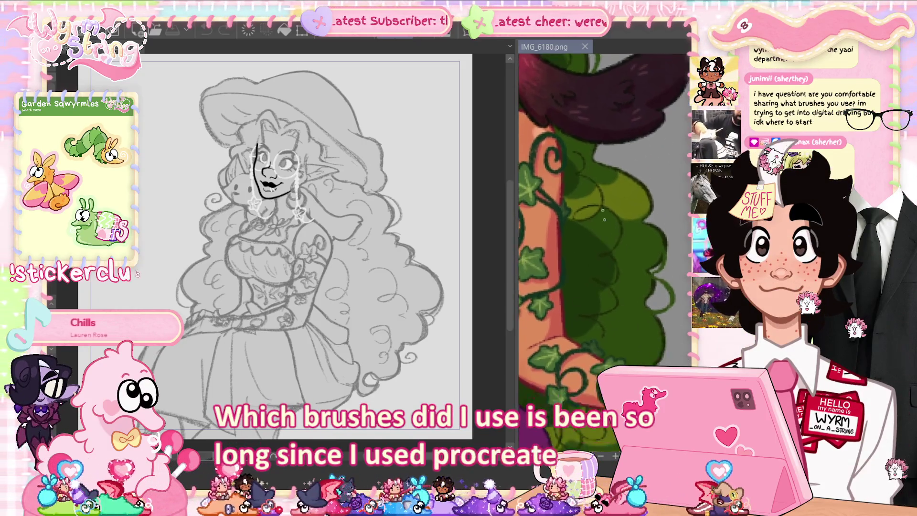
- Pan the reference to the ivy-covered arm, then the corset and skirt-holding arm
left_click_drag(606, 230, 582, 144)
scroll(584, 150, "down", 2)
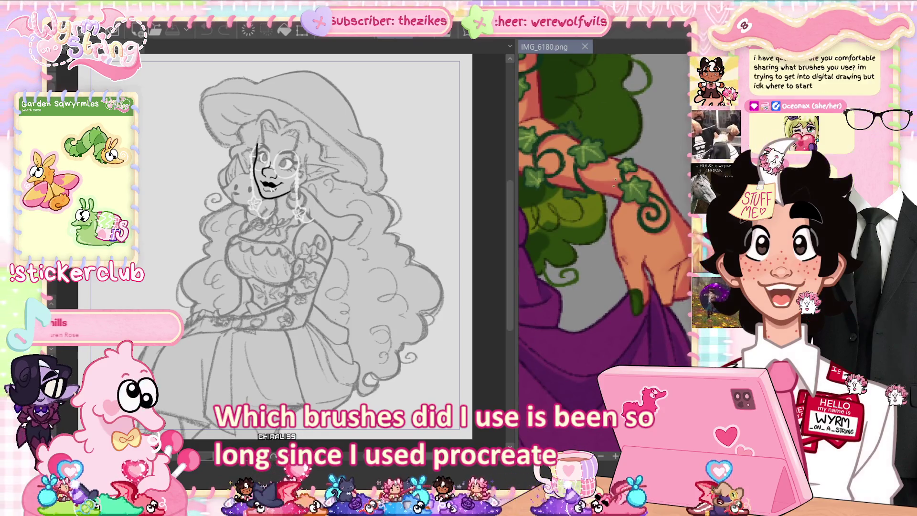
scroll(598, 216, "down", 1)
scroll(599, 216, "down", 2)
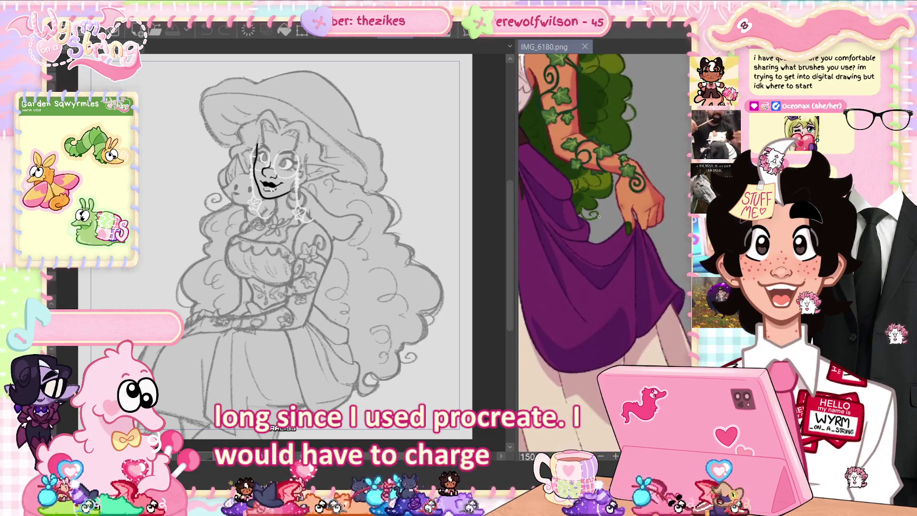
left_click_drag(598, 216, 707, 264)
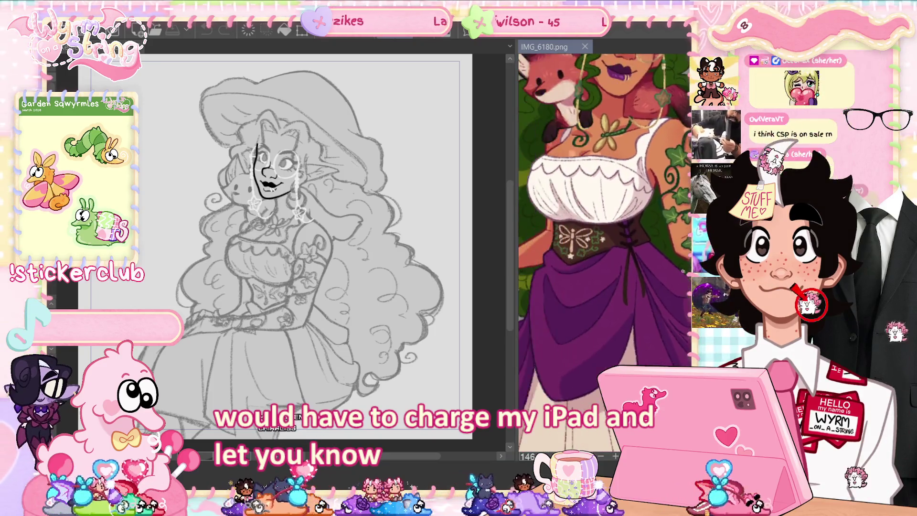
- Zoom in on the fox's face, then centre the spotted mushroom cap
scroll(585, 173, "up", 2)
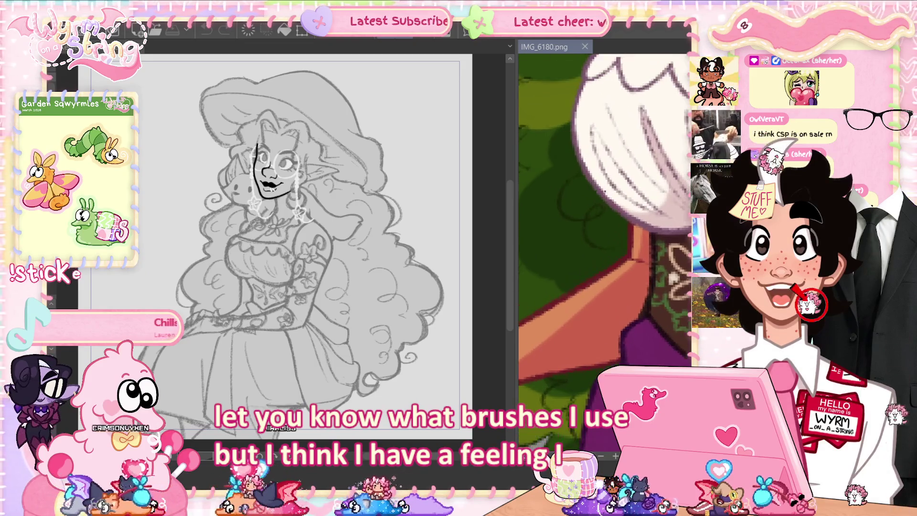
scroll(629, 278, "up", 2)
mouse_move(628, 278)
left_mouse_down()
mouse_move(580, 250)
mouse_move(644, 181)
mouse_move(636, 211)
mouse_move(573, 217)
left_mouse_up()
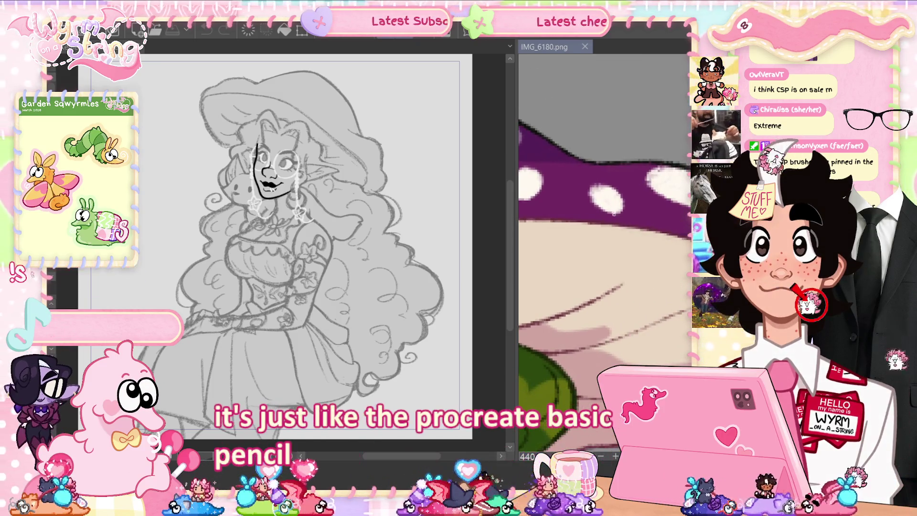
left_click_drag(619, 218, 584, 215)
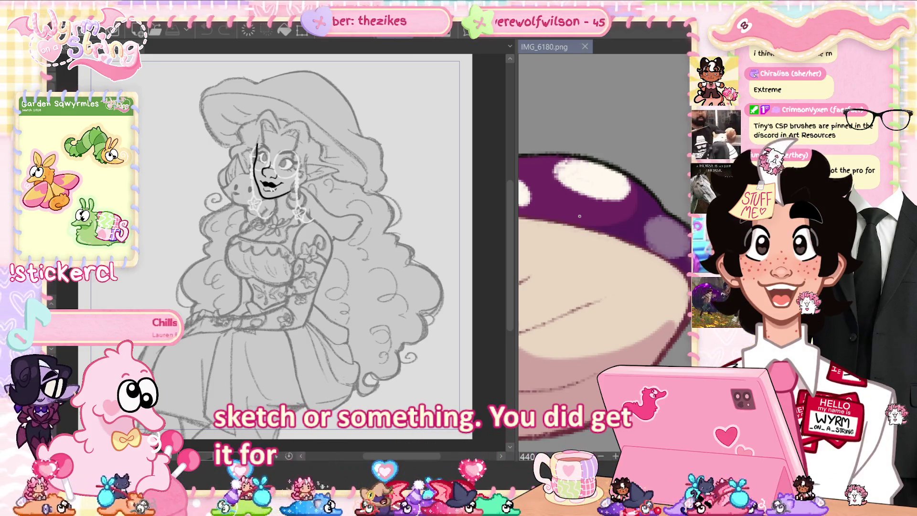
- Zoom out to about 121% showing the character's face and torso
scroll(579, 216, "down", 5)
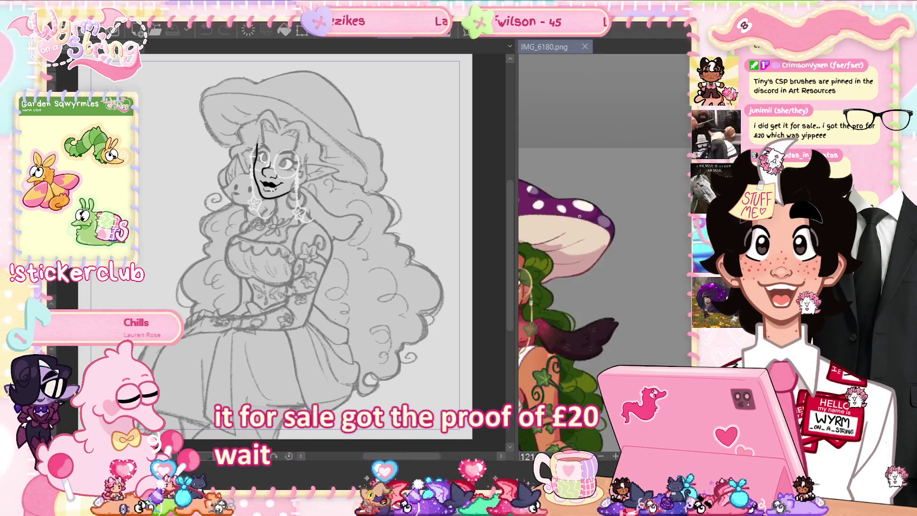
left_click_drag(579, 216, 589, 40)
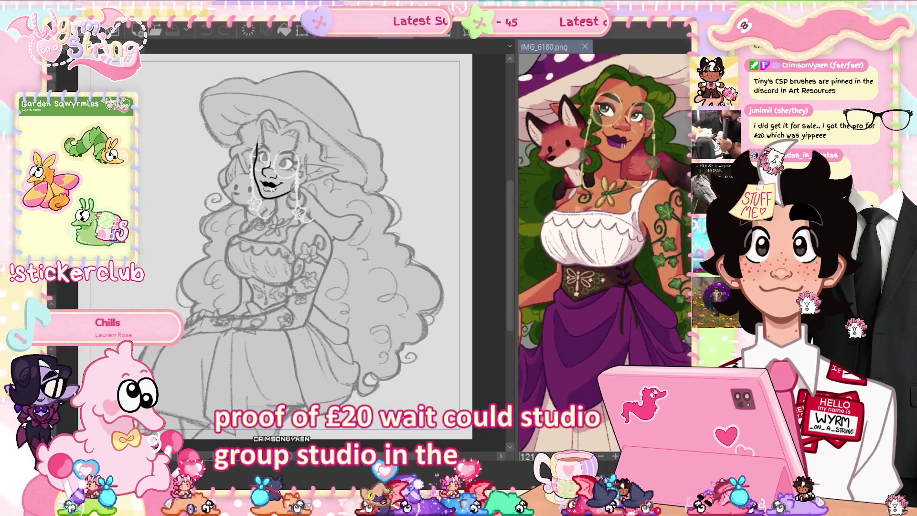
scroll(603, 253, "down", 1)
scroll(604, 253, "down", 1)
scroll(604, 253, "down", 1)
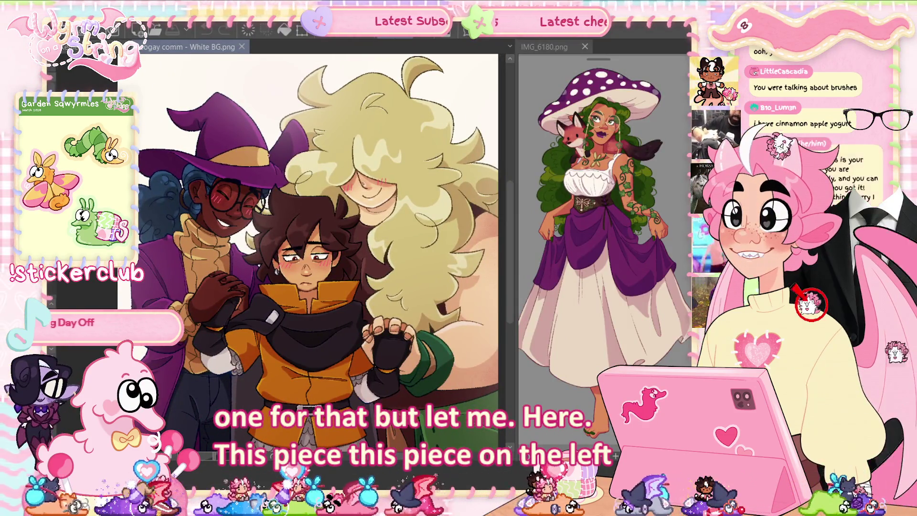
- Zoom around the White BG group piece and undo a stray pink stroke by the middle character's nose
scroll(287, 158, "up", 5)
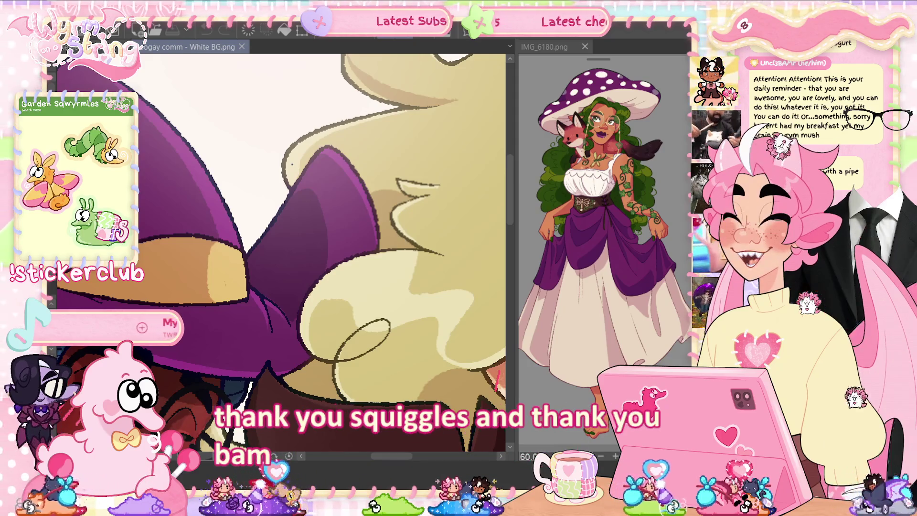
scroll(273, 159, "down", 5)
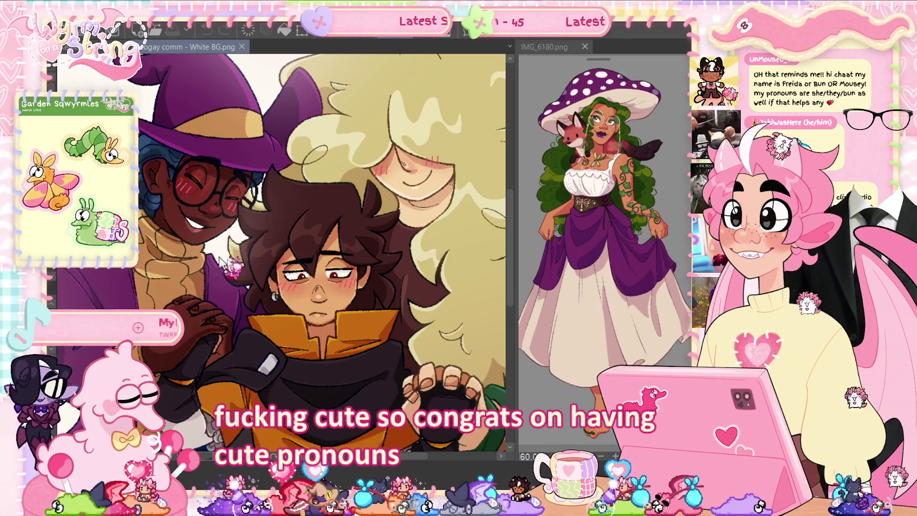
scroll(248, 335, "down", 3)
scroll(304, 281, "up", 6)
scroll(304, 280, "up", 1)
mouse_move(304, 192)
left_mouse_down()
mouse_move(328, 213)
mouse_move(338, 288)
left_mouse_up()
key("ctrl+z")
- Look closely at the hat's yellow band, then the neck and shirt
scroll(338, 289, "up", 3)
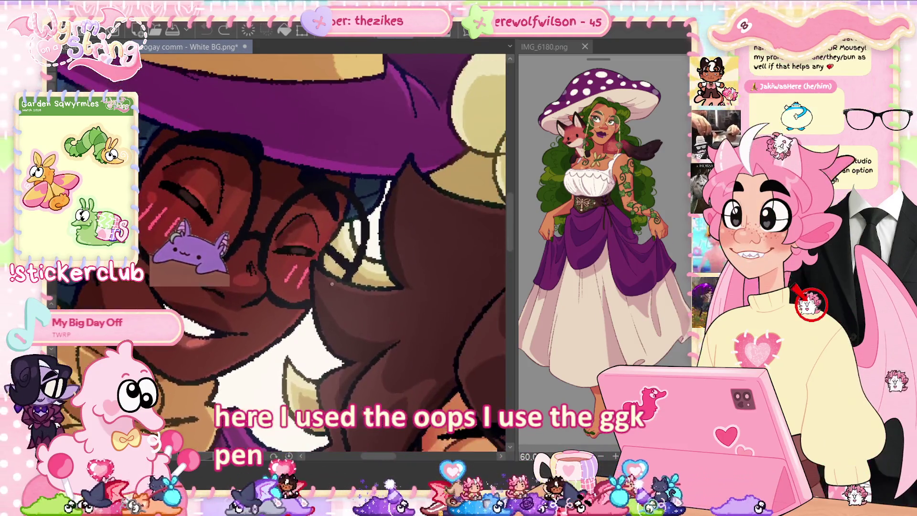
mouse_move(332, 283)
left_mouse_down()
mouse_move(306, 272)
mouse_move(477, 334)
left_mouse_up()
scroll(300, 269, "up", 5)
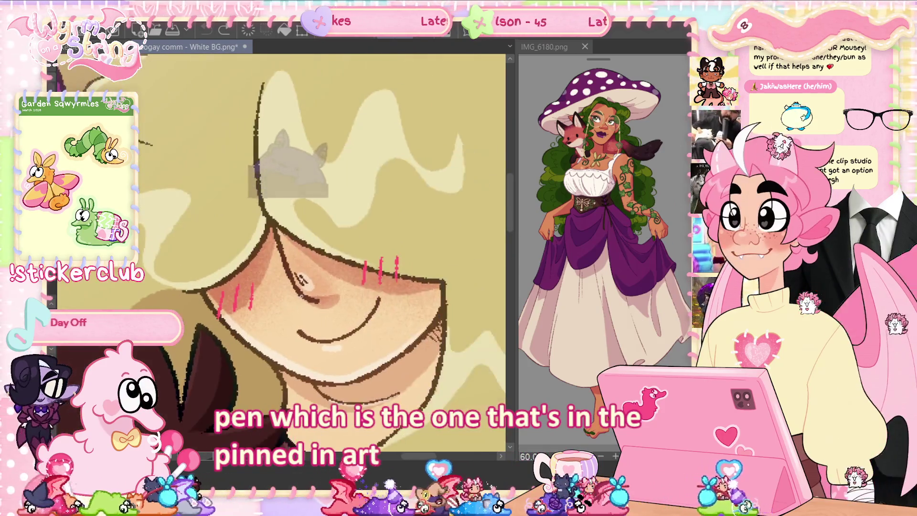
left_click_drag(323, 251, 337, 138)
- Fit the whole group illustration in the window, then zoom back in
key("ctrl+0")
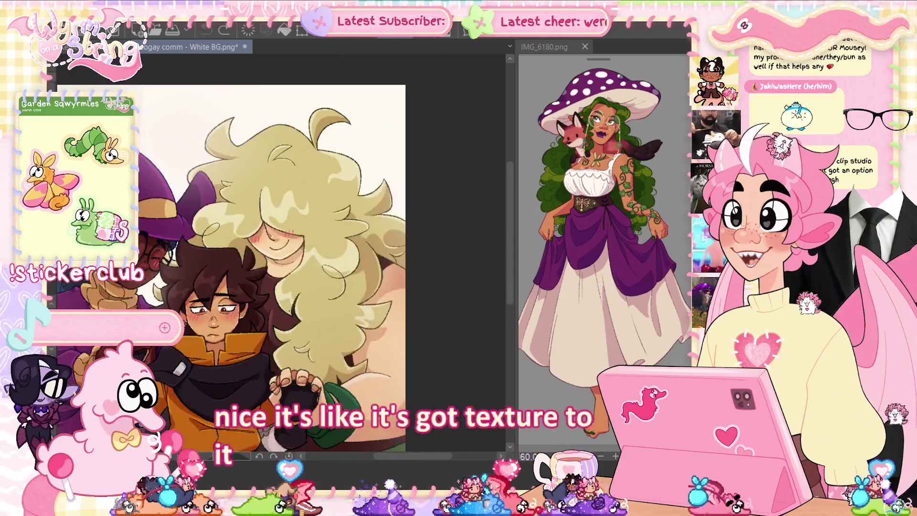
scroll(305, 248, "down", 1)
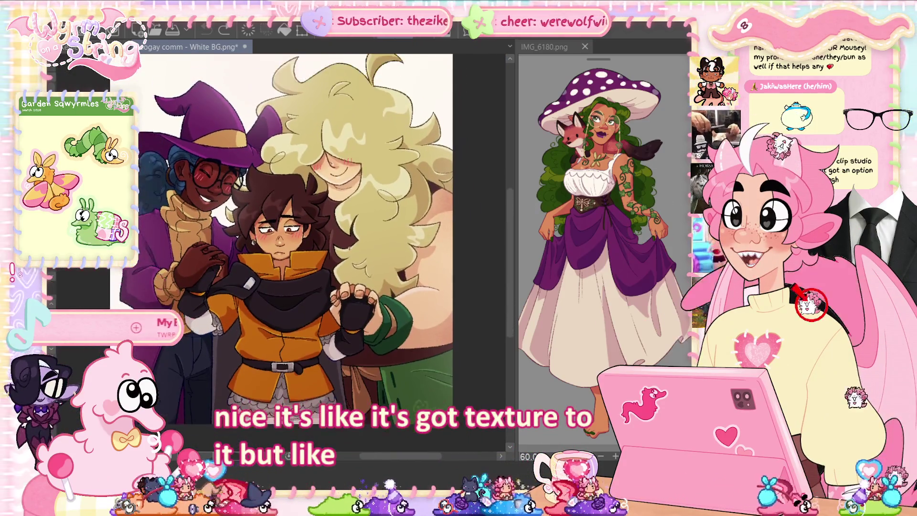
scroll(339, 260, "up", 2)
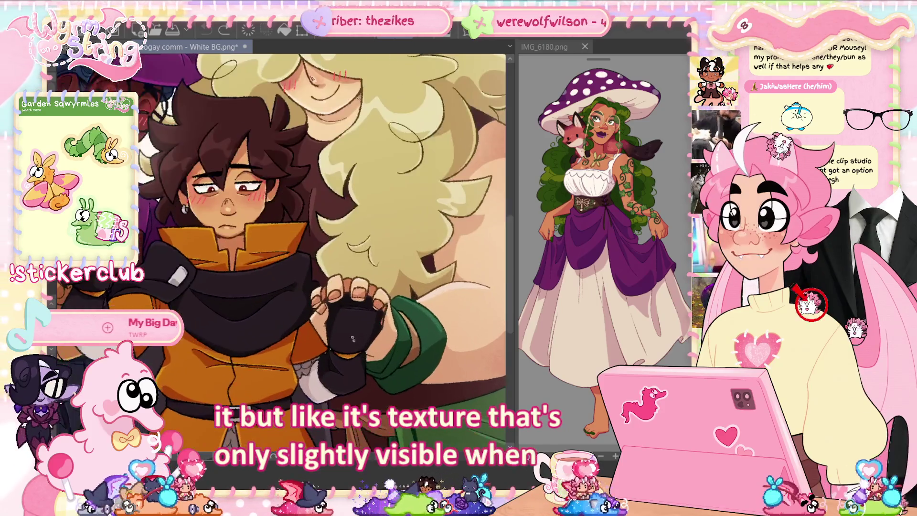
scroll(330, 260, "up", 2)
scroll(317, 260, "up", 2)
scroll(306, 259, "up", 2)
scroll(305, 258, "down", 2)
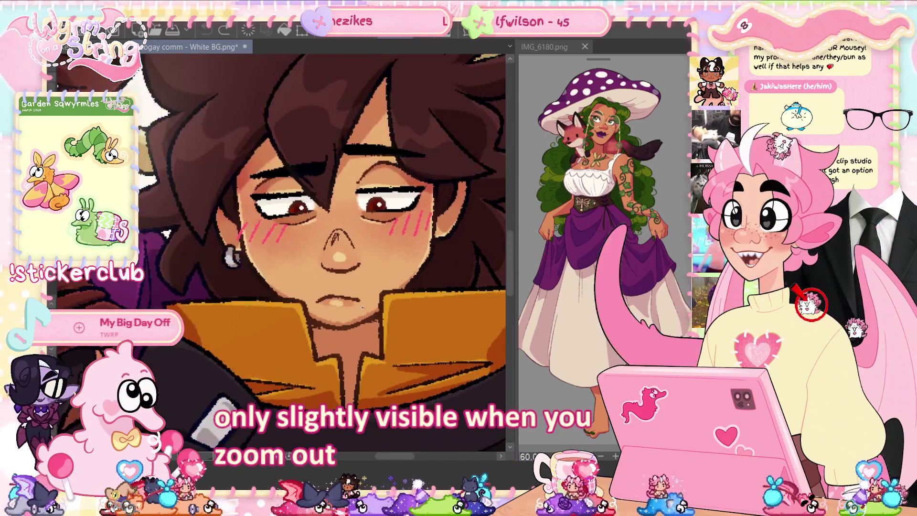
- Zoom in on the glasses-wearing woman's face, then switch back to the witch sketch
left_click_drag(306, 258, 342, 314)
scroll(342, 313, "up", 3)
scroll(341, 313, "up", 3)
scroll(262, 265, "up", 2)
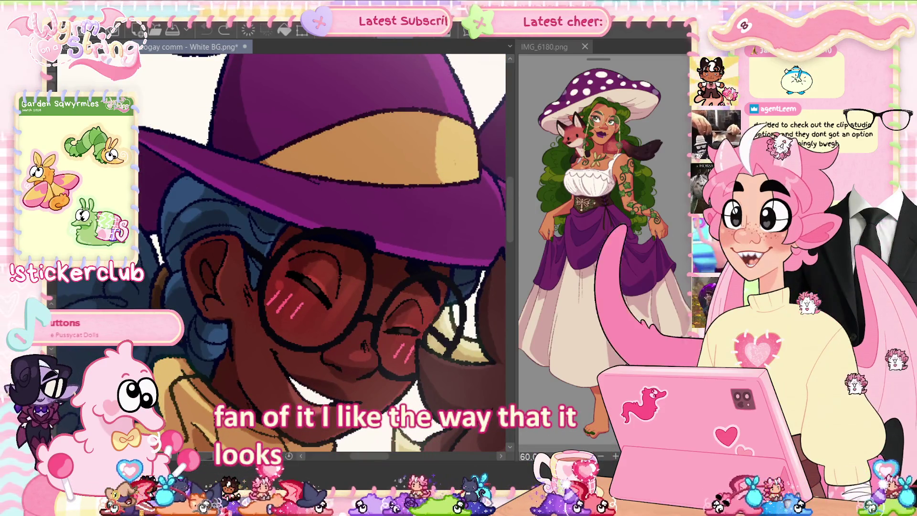
key("ctrl+Tab")
scroll(305, 215, "up", 3)
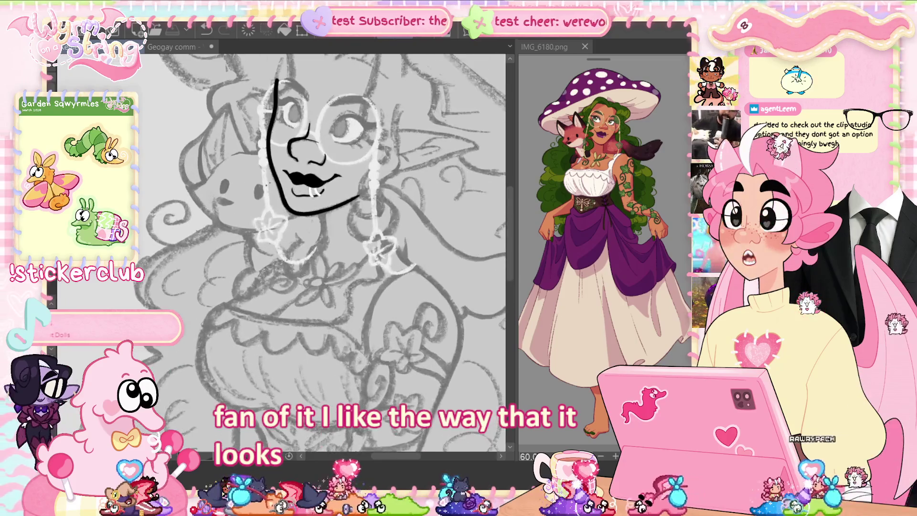
- Zoom in and out on the witch sketch canvas
scroll(306, 215, "up", 3)
scroll(306, 215, "up", 2)
scroll(330, 301, "up", 2)
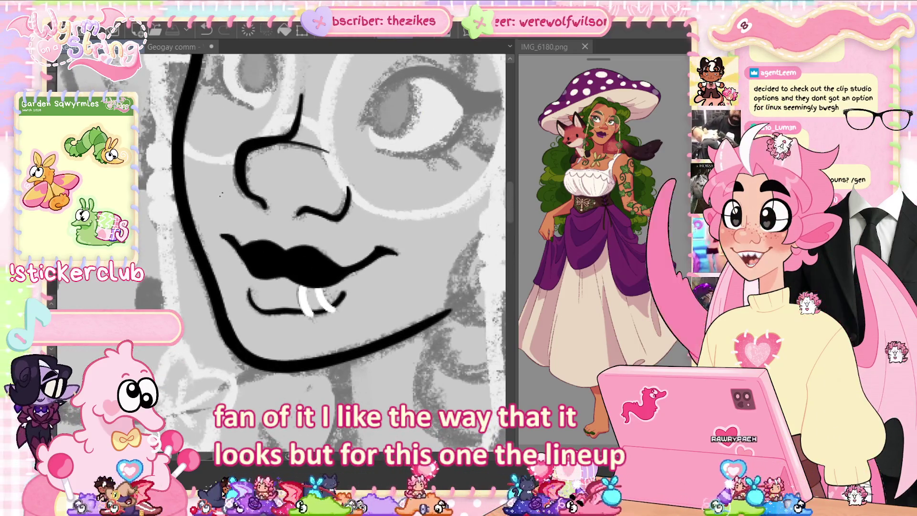
scroll(282, 253, "up", 2)
scroll(282, 253, "up", 2)
scroll(281, 253, "down", 3)
scroll(281, 253, "up", 1)
scroll(286, 268, "down", 2)
scroll(286, 268, "down", 2)
scroll(287, 267, "up", 1)
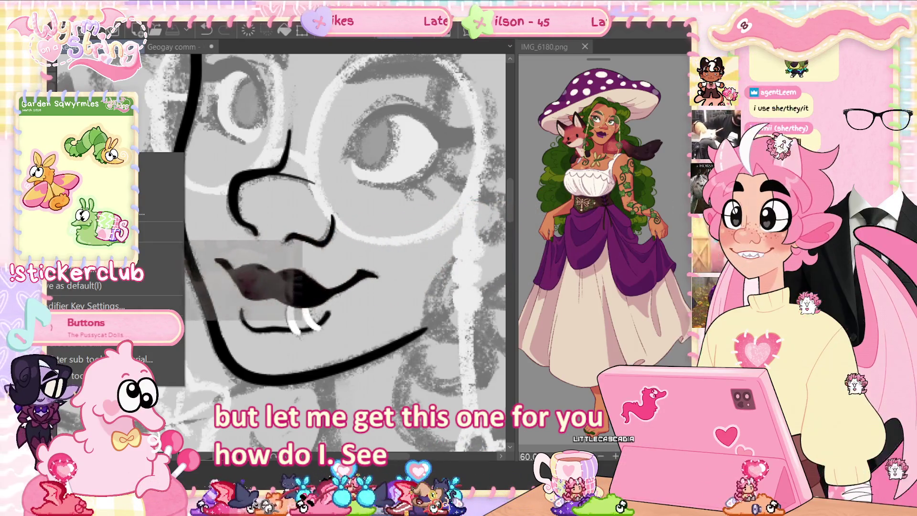
- Bring up and dismiss the brush sub tool's right-click options menu
key("Escape")
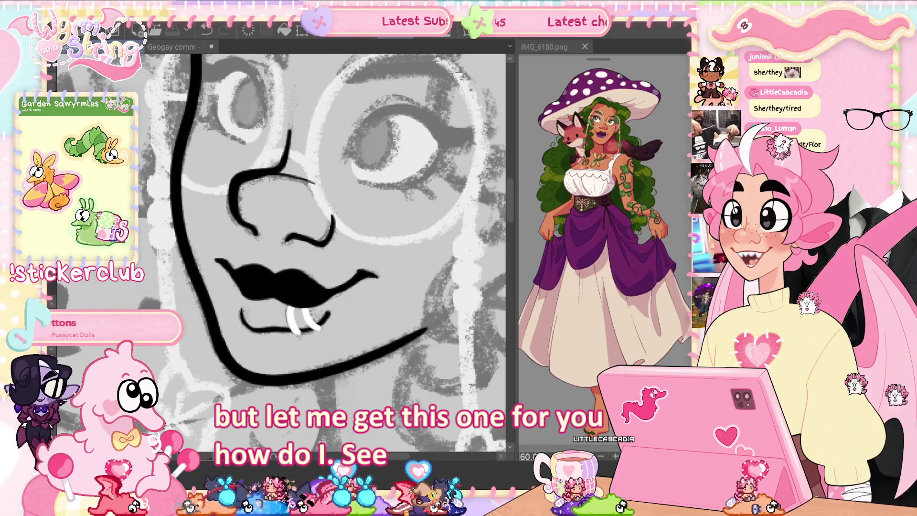
right_click(48, 154)
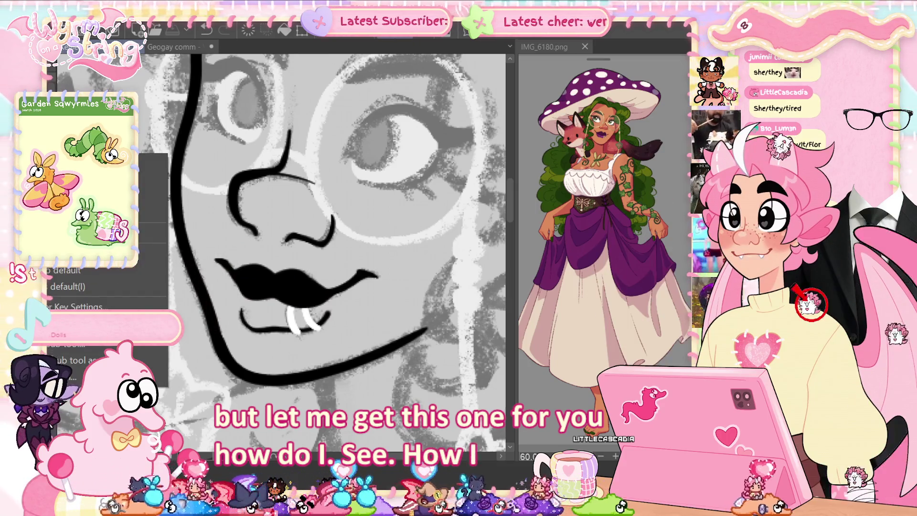
key("Escape")
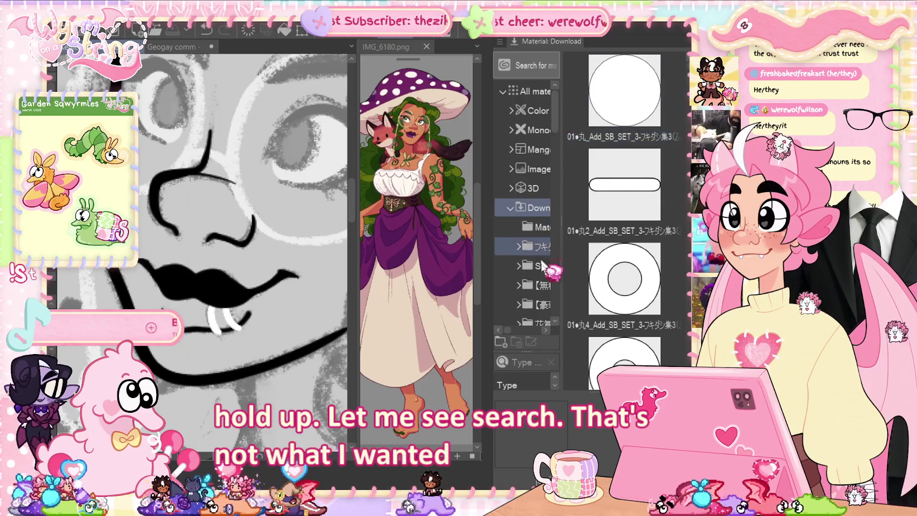
- Search downloaded materials for 'cel' and open CEL SHADE razou's Clip Studio Assets page
left_click(517, 363)
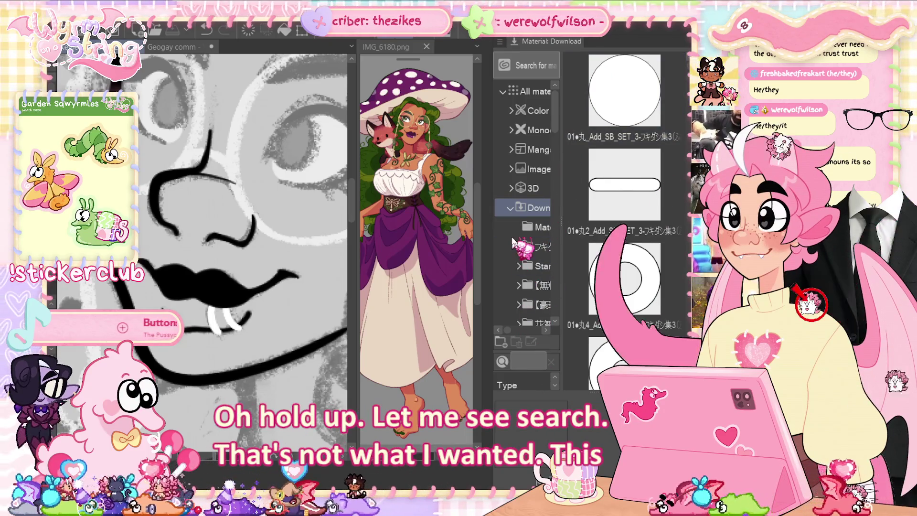
type("cel")
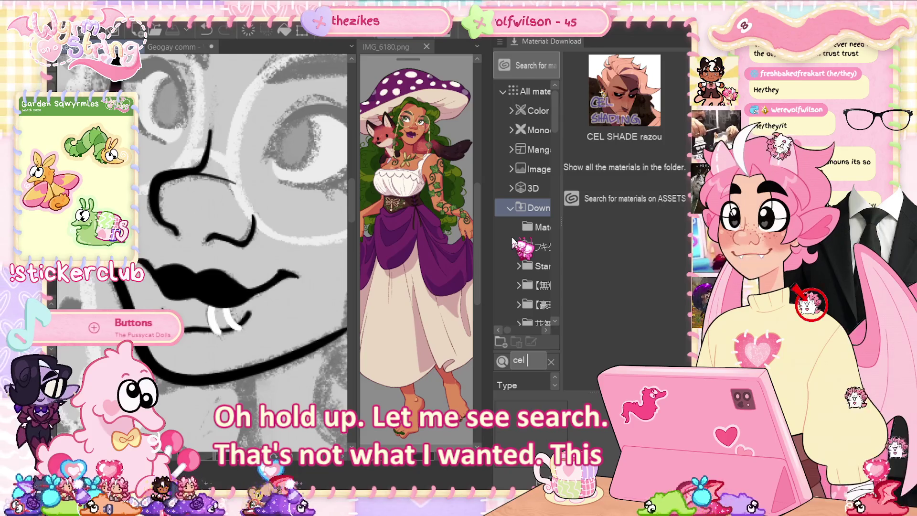
left_click(644, 63)
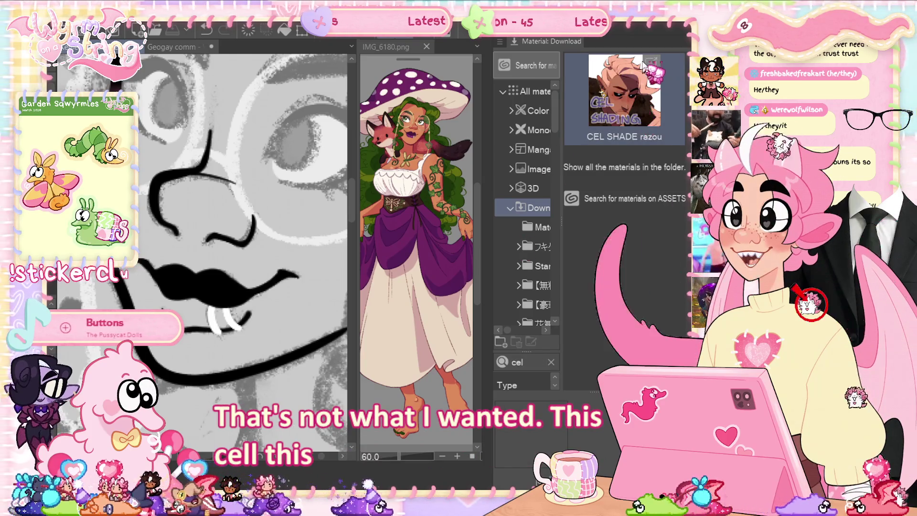
left_click(651, 63)
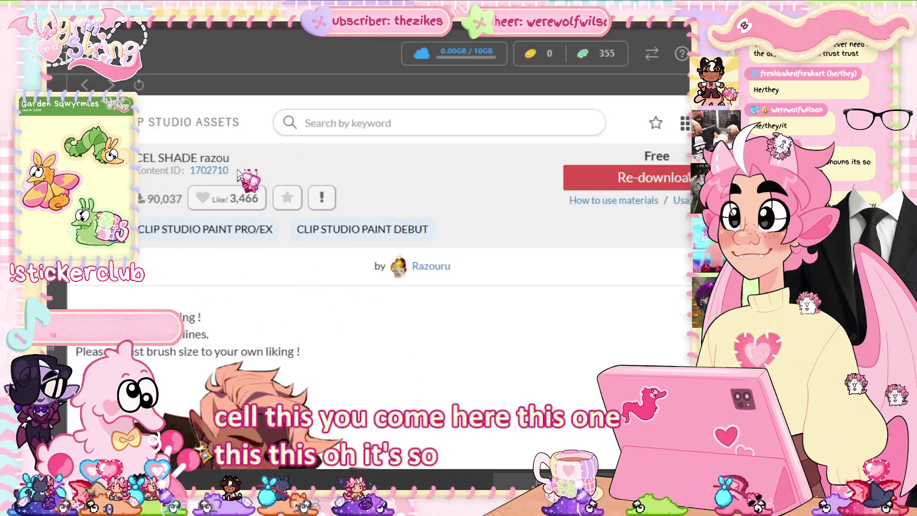
- Copy CEL SHADE razou's content ID 1702710 and return to Clip Studio Paint
double_click(208, 171)
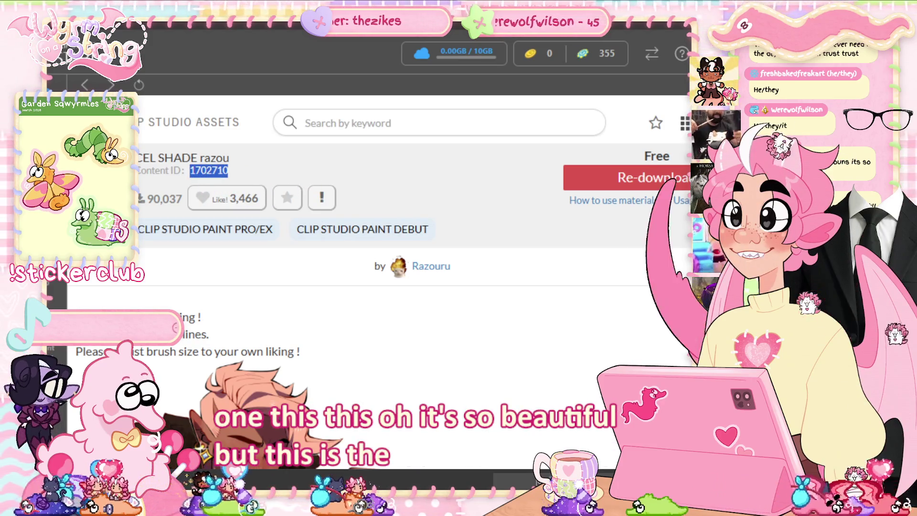
key("alt+Tab")
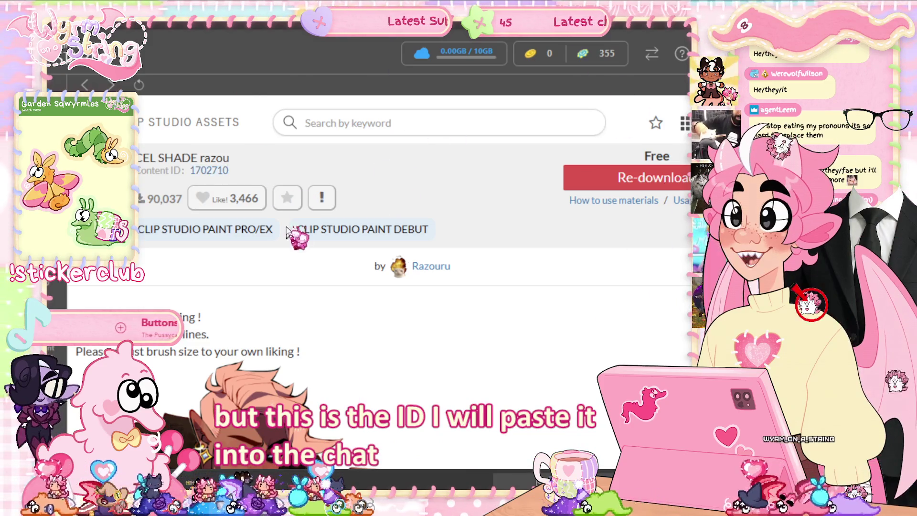
left_click(363, 181)
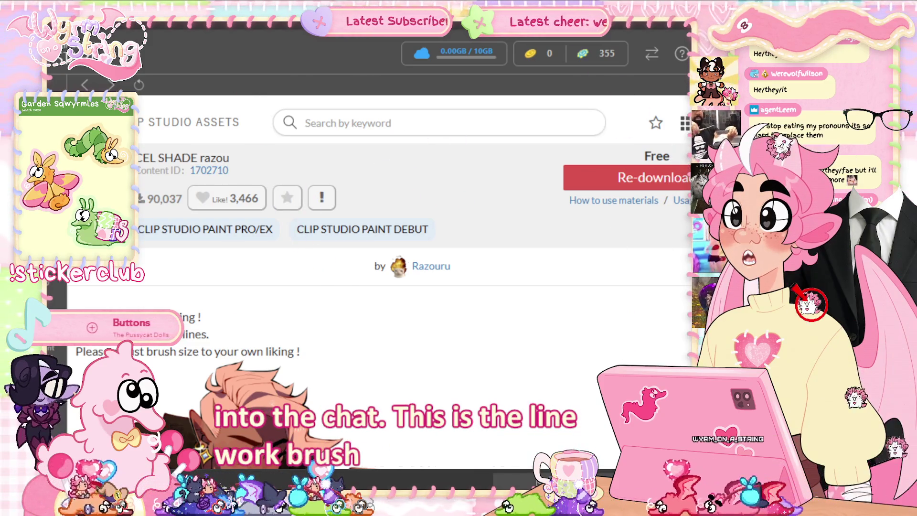
key("alt+Tab")
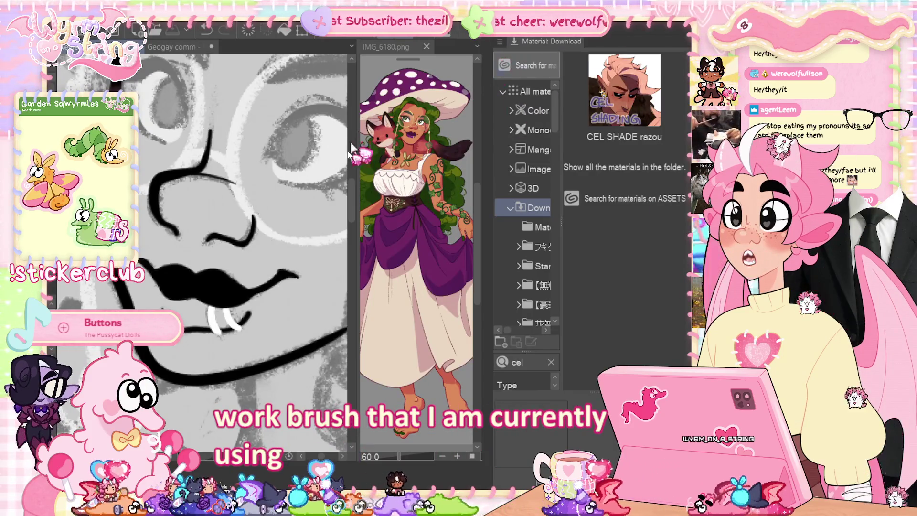
- Zoom out on the canvas and hide the palettes to widen the canvas
scroll(261, 369, "up", 2)
scroll(262, 369, "down", 2)
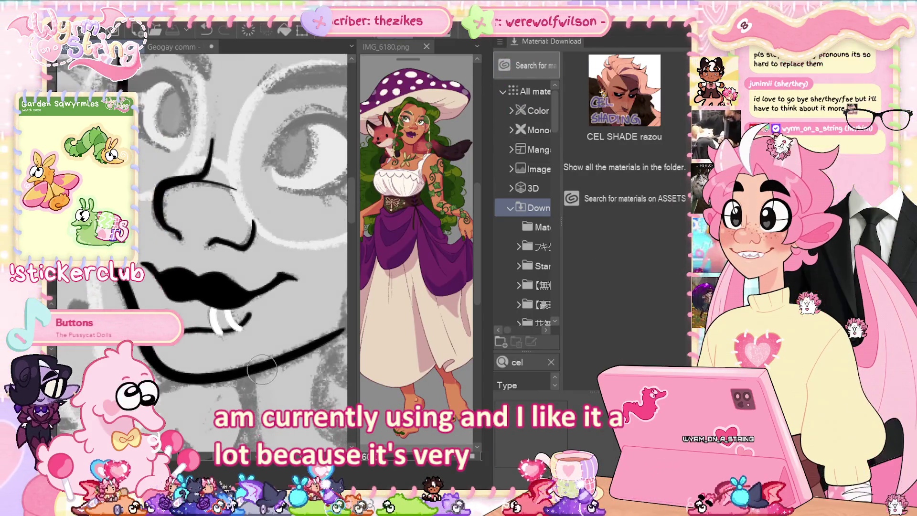
scroll(261, 369, "up", 1)
scroll(258, 358, "down", 2)
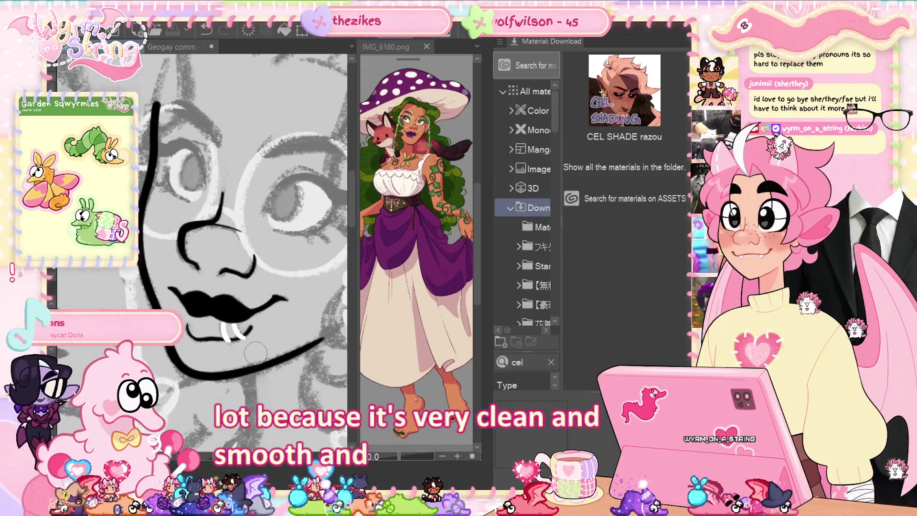
scroll(255, 353, "down", 2)
scroll(255, 352, "down", 2)
scroll(255, 353, "down", 1)
scroll(255, 353, "down", 1)
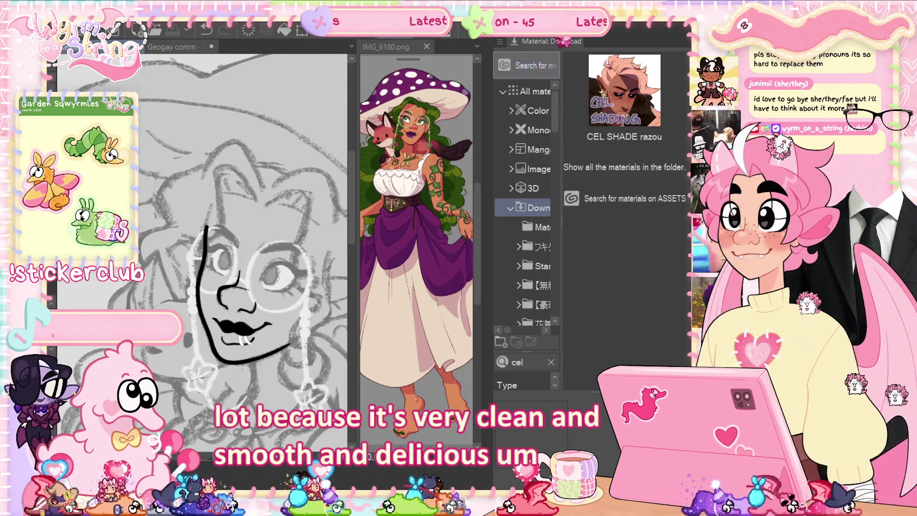
key("Tab")
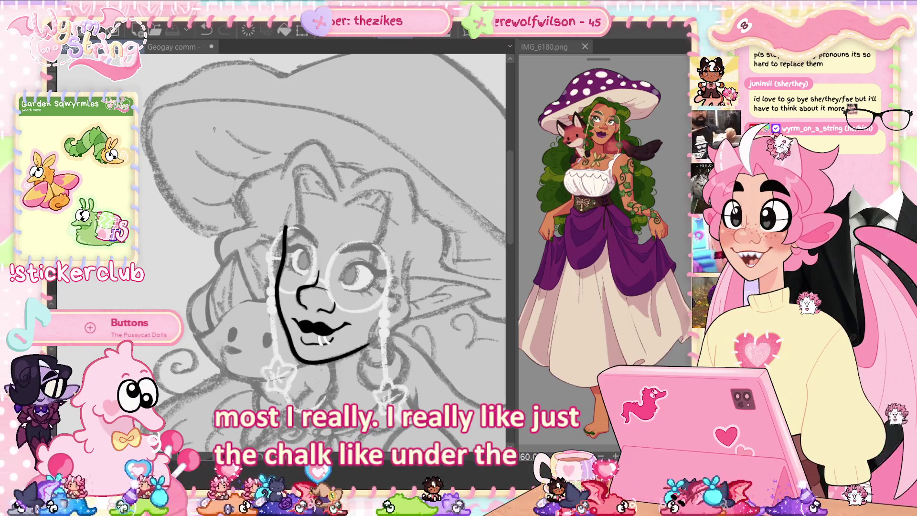
- Undo the last action, drag on the canvas, and reopen the downloaded materials palette
key("ctrl+z")
left_click_drag(342, 104, 276, 158)
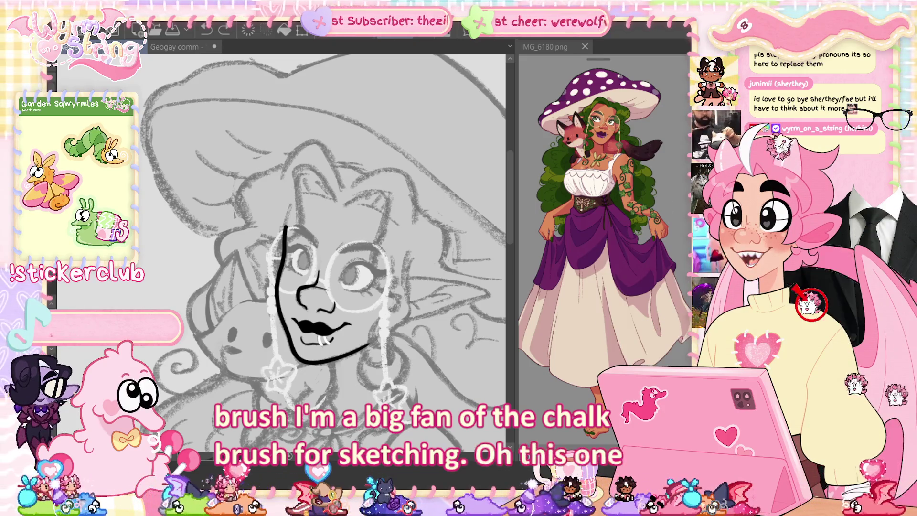
left_click(558, 260)
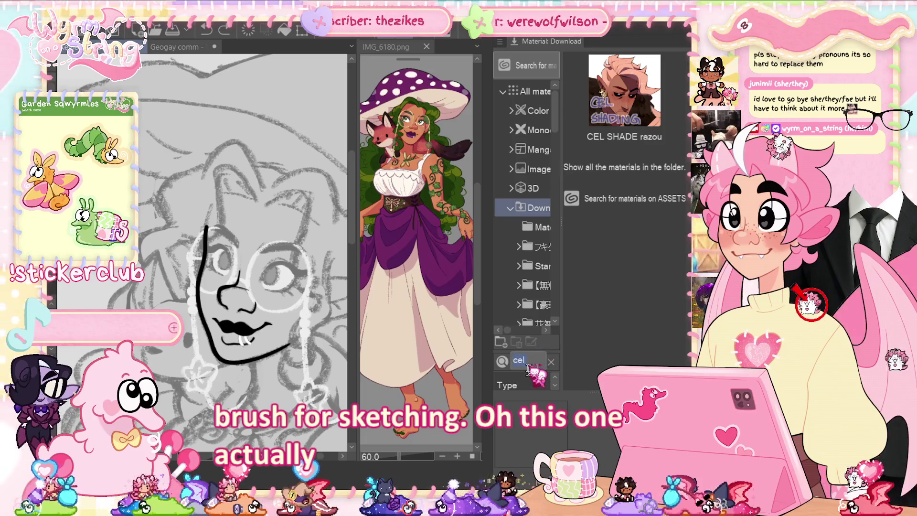
- Search materials for 'su cre' and open the SU-Cream Pencil page on Clip Studio Assets
type("su cre")
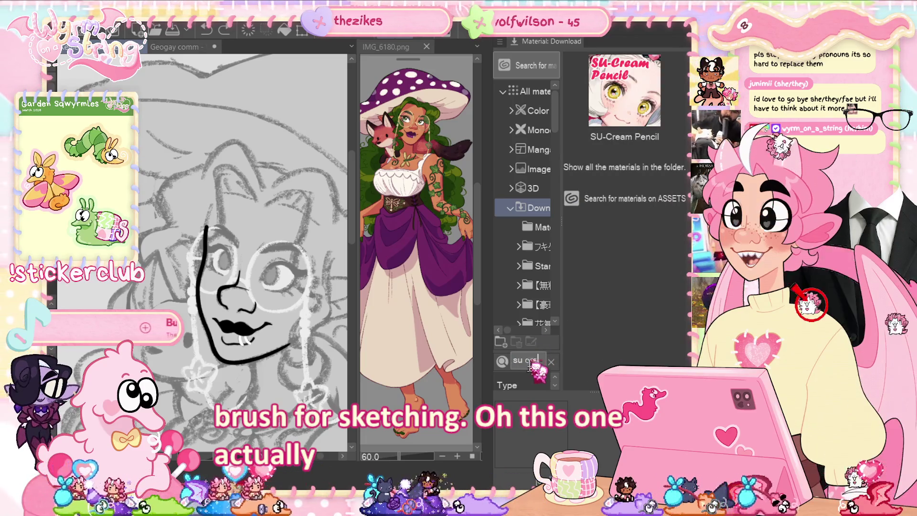
double_click(655, 70)
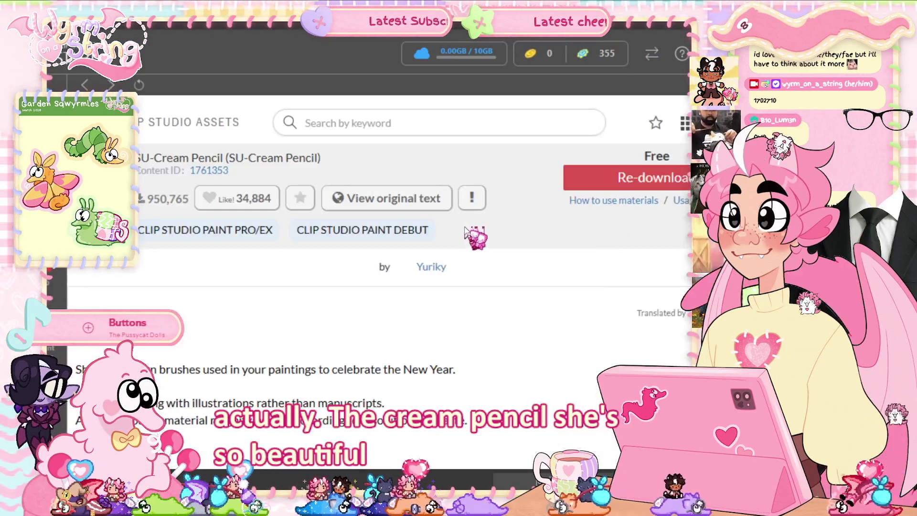
left_click_drag(229, 171, 190, 172)
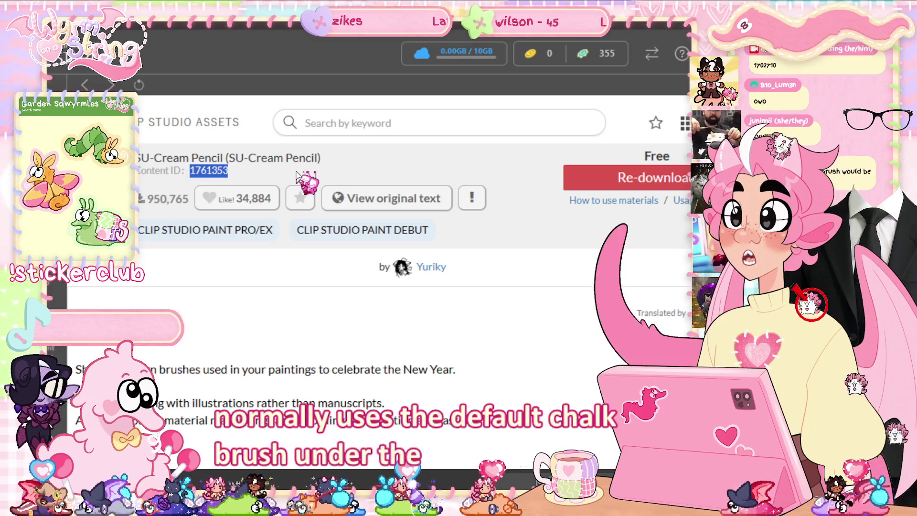
left_click(810, 305)
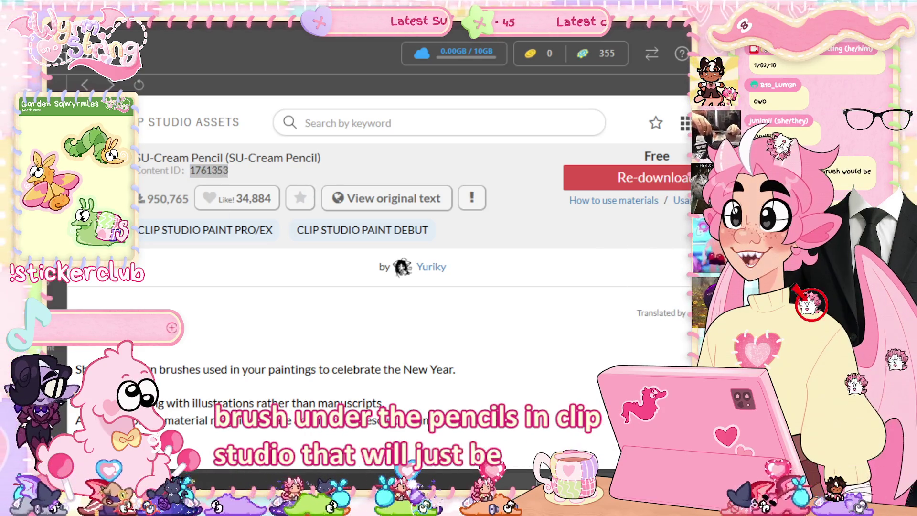
left_click(810, 304)
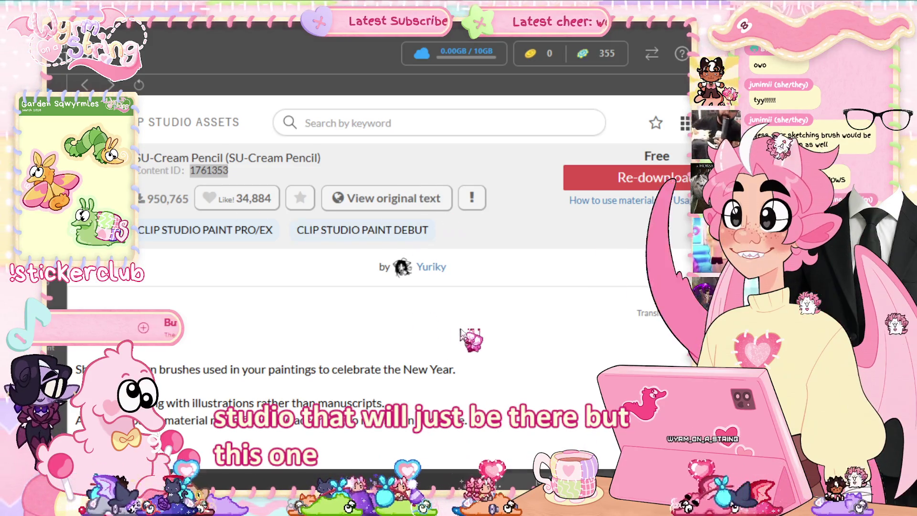
- Scroll down through the SU-Cream Pencil asset page and back up
scroll(466, 338, "down", 5)
scroll(271, 357, "down", 1)
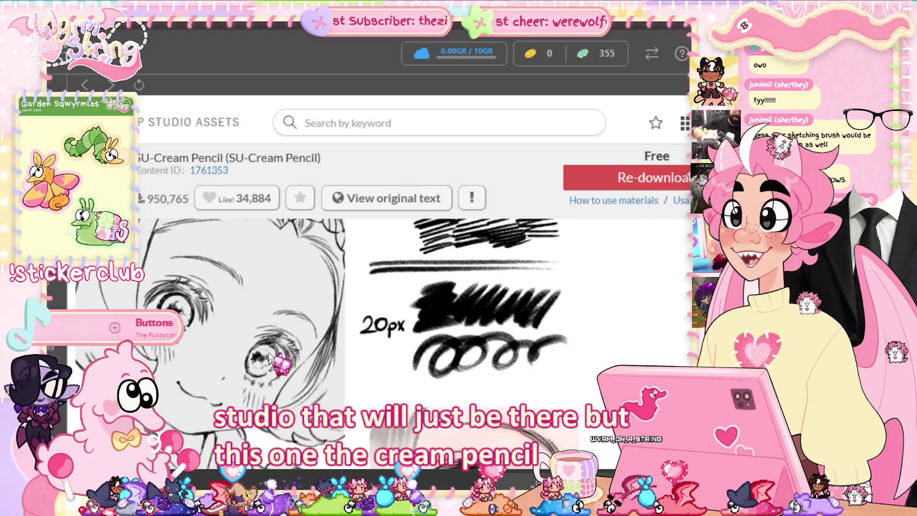
scroll(270, 357, "down", 2)
scroll(267, 344, "down", 1)
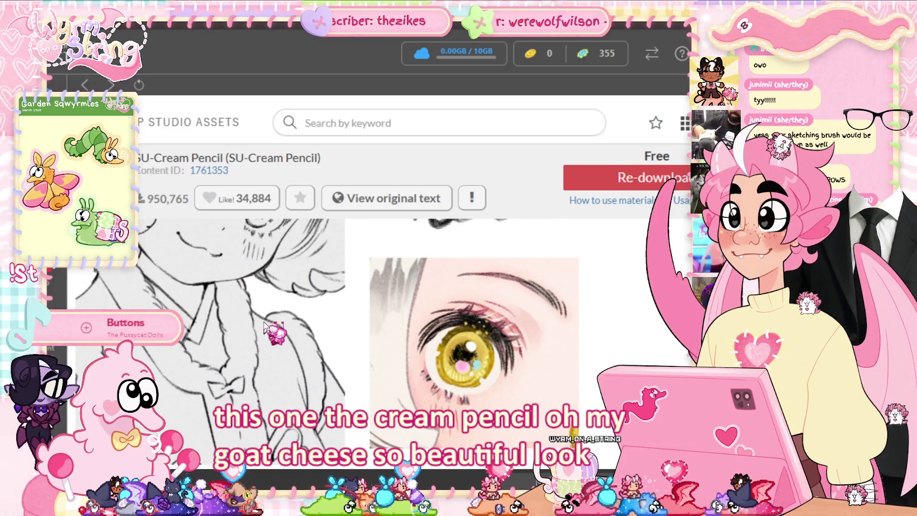
scroll(265, 329, "down", 1)
scroll(268, 328, "down", 2)
scroll(272, 328, "down", 1)
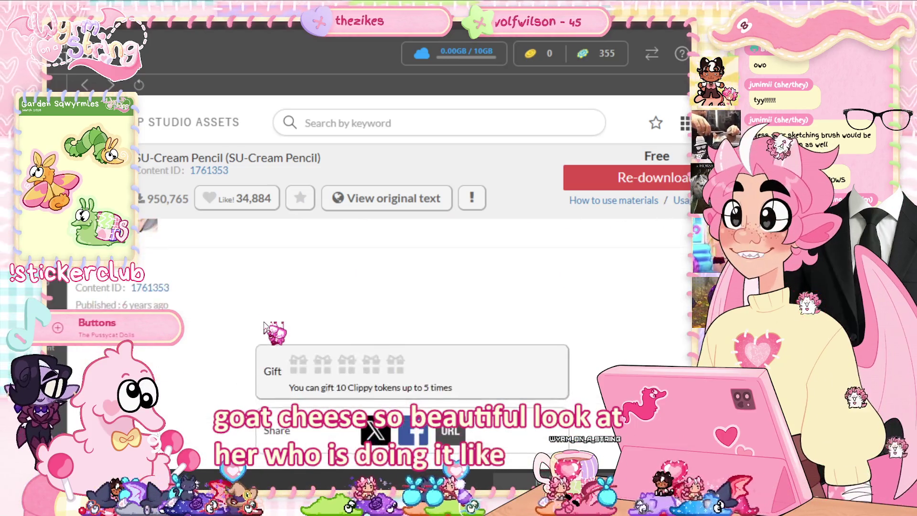
scroll(268, 305, "up", 4)
scroll(263, 292, "up", 1)
scroll(267, 293, "up", 2)
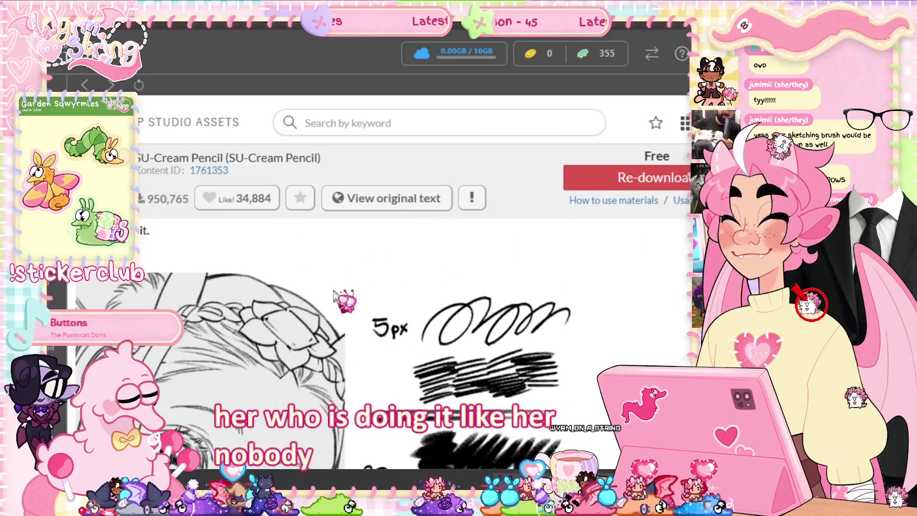
scroll(306, 310, "up", 3)
scroll(322, 323, "up", 2)
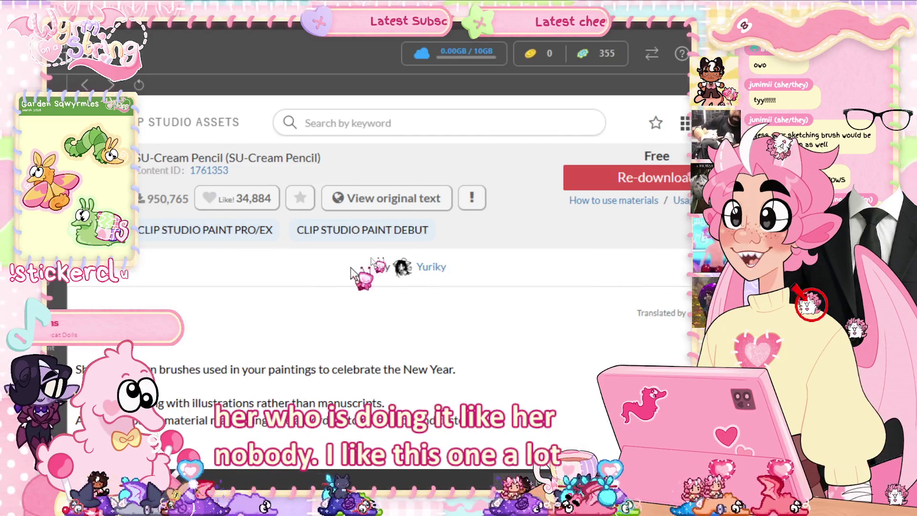
- Select content ID 1761353, clear the selection, and return to Clip Studio Paint
double_click(192, 173)
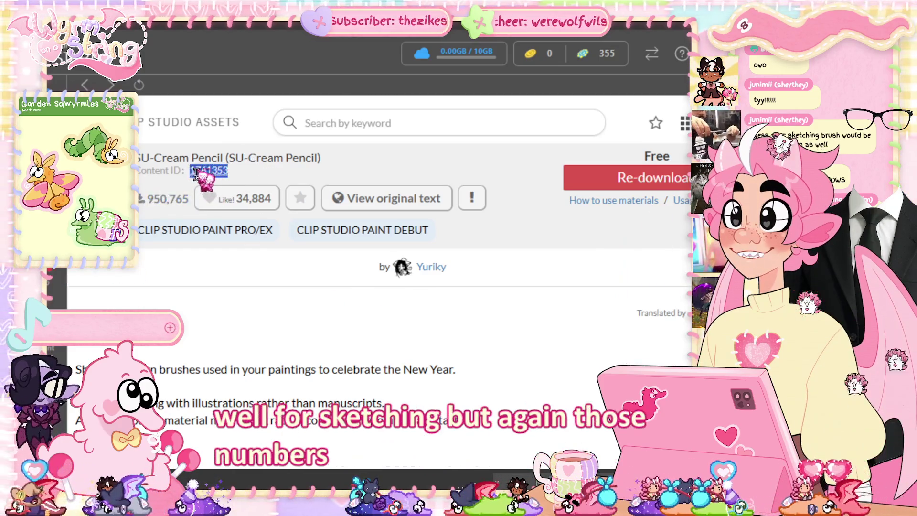
left_click_drag(292, 158, 491, 181)
left_click(492, 182)
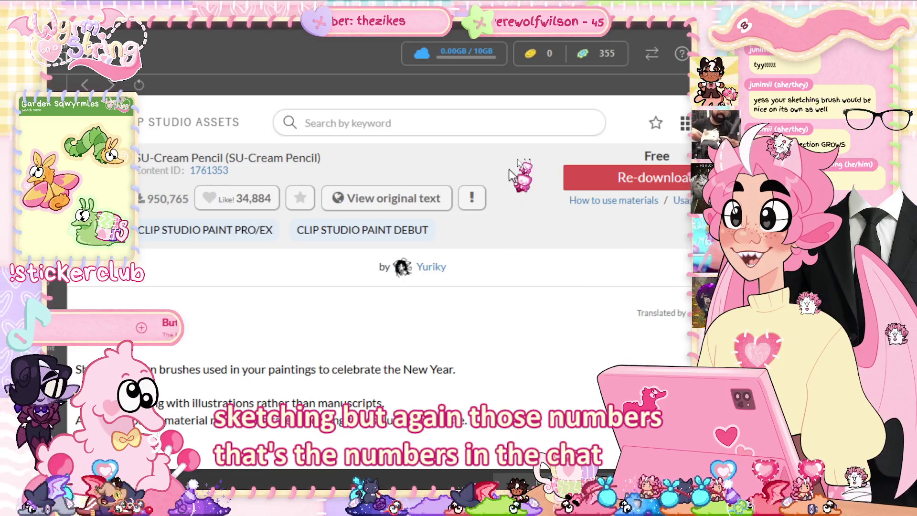
key("alt+Tab")
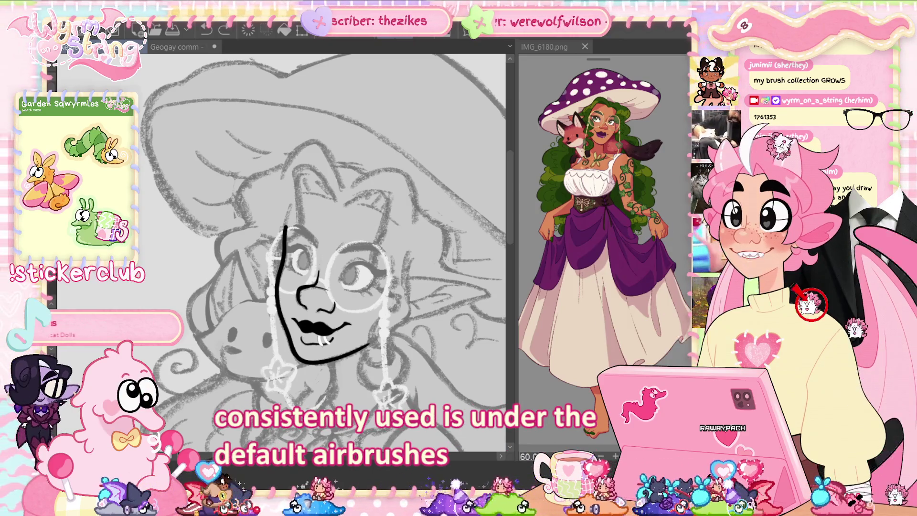
left_click_drag(286, 124, 306, 143)
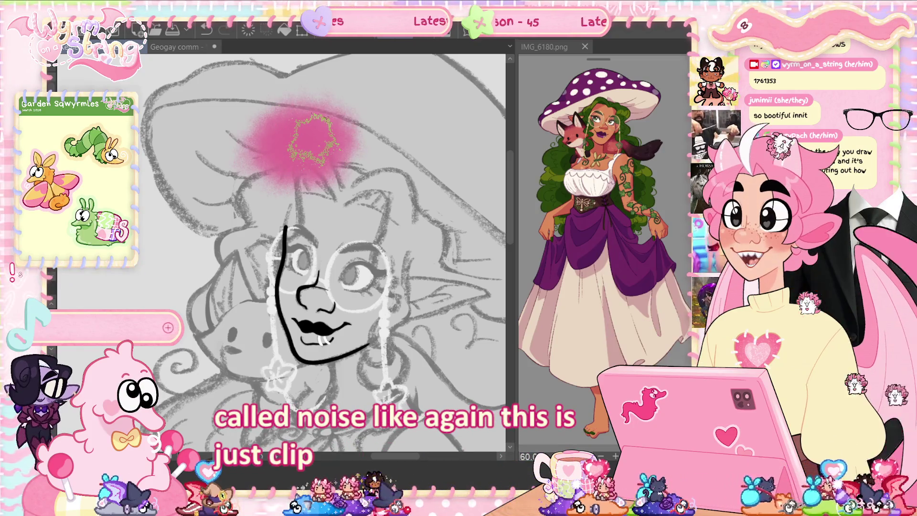
key("ctrl+z")
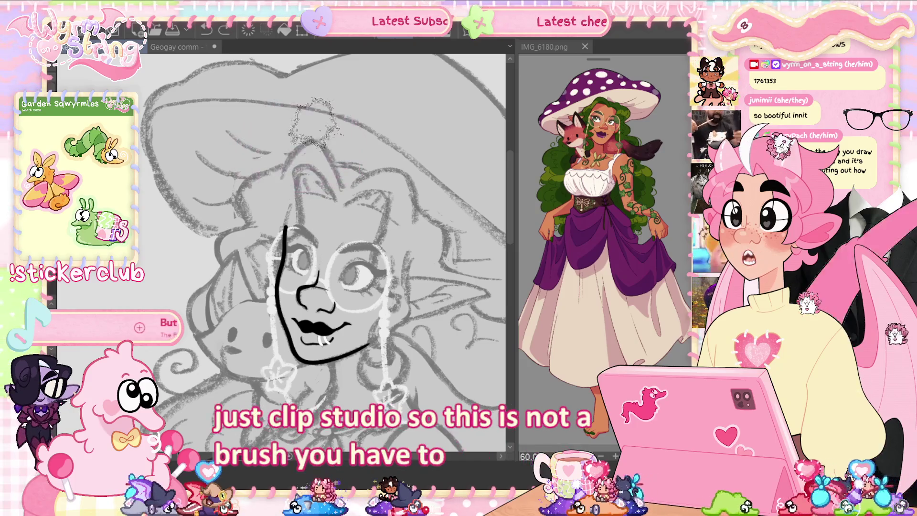
left_click_drag(325, 148, 265, 150)
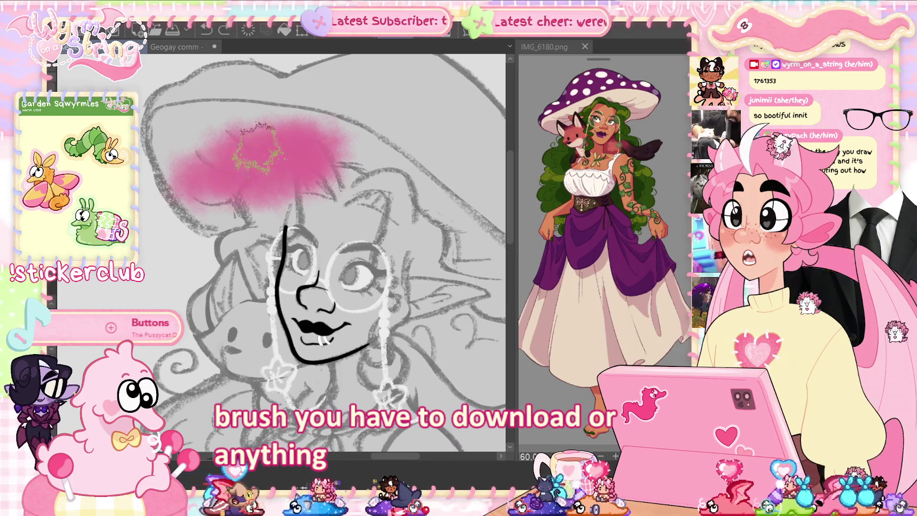
key("ctrl+z")
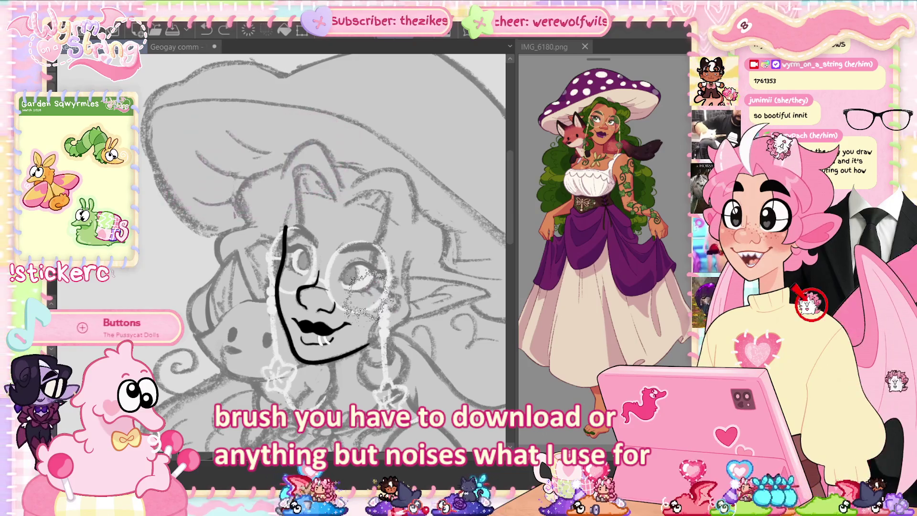
left_click_drag(342, 277, 368, 291)
left_click_drag(286, 260, 303, 275)
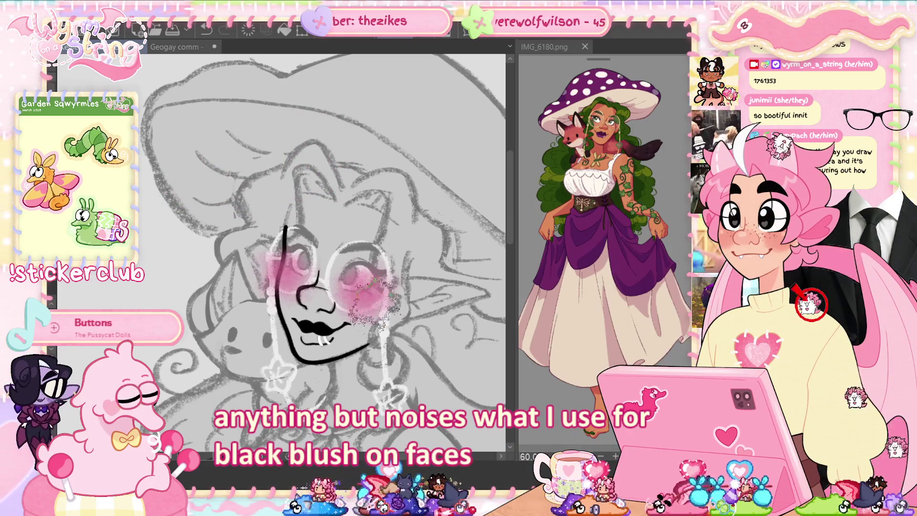
scroll(281, 253, "up", 5)
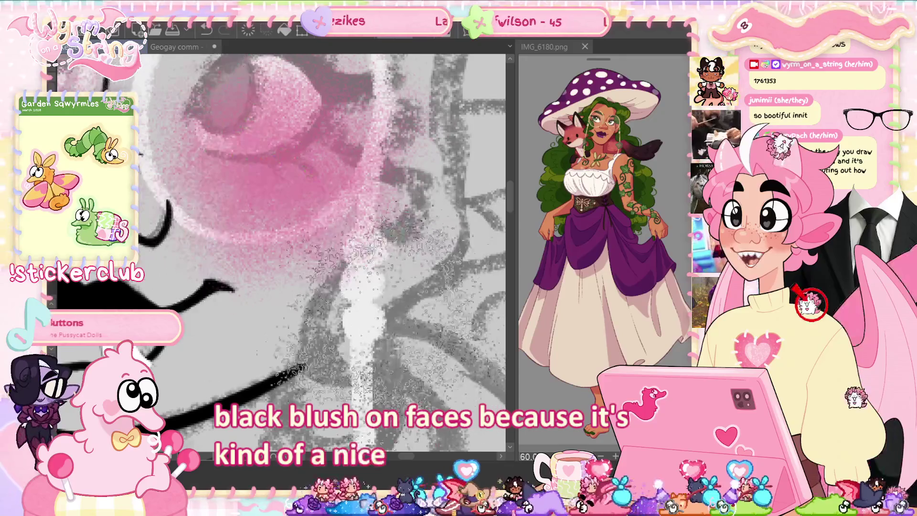
scroll(281, 253, "down", 3)
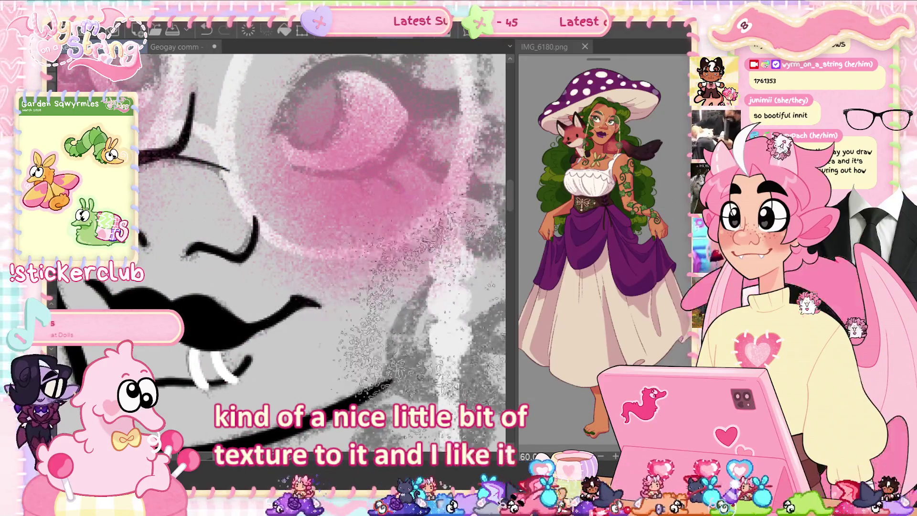
key("ctrl+z")
key("ctrl+z")
scroll(281, 253, "down", 3)
scroll(281, 253, "down", 5)
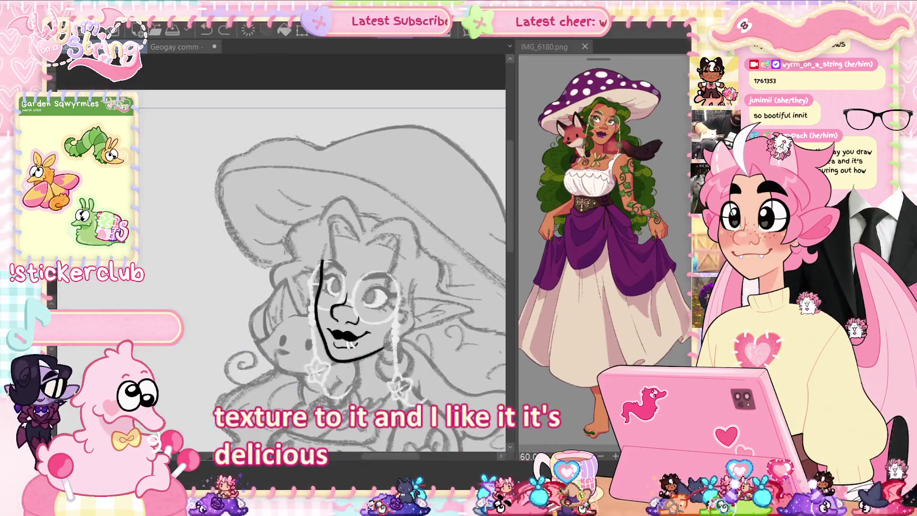
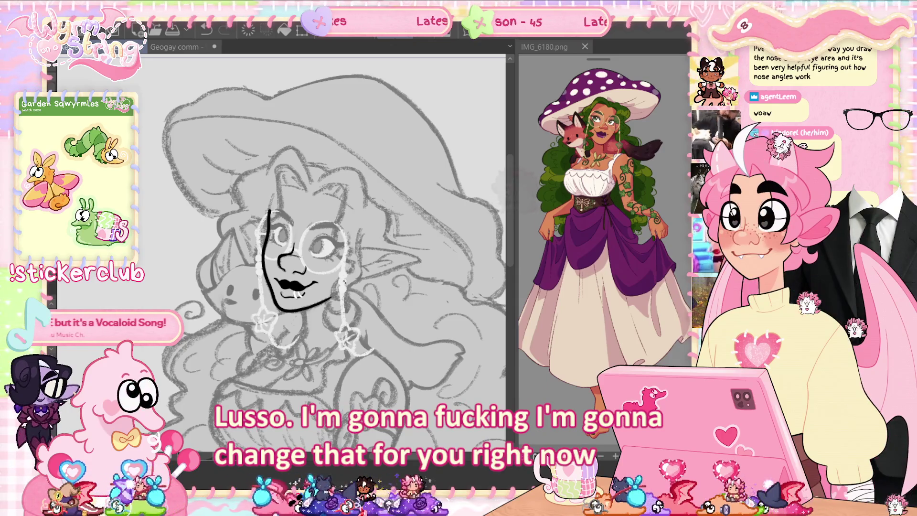
- List all downloaded materials and open the gap-free close-and-fill tool's Assets page
key("F9")
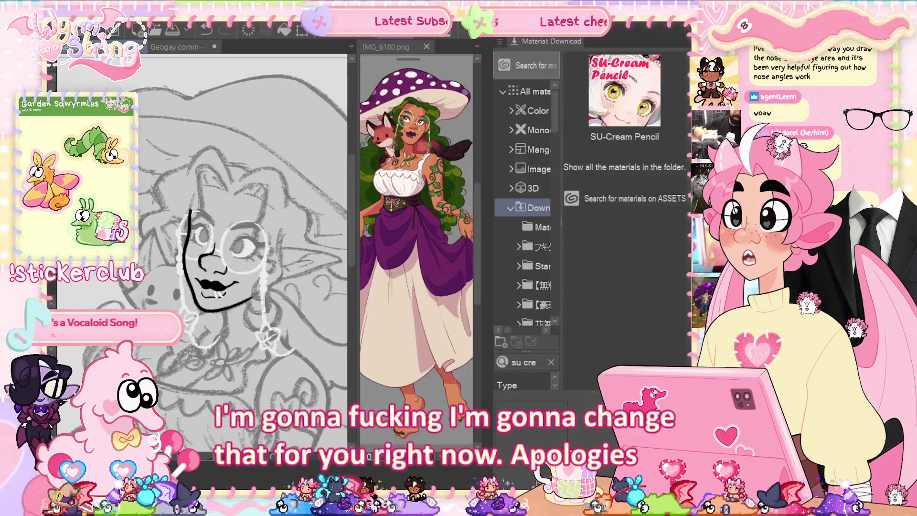
left_click(551, 361)
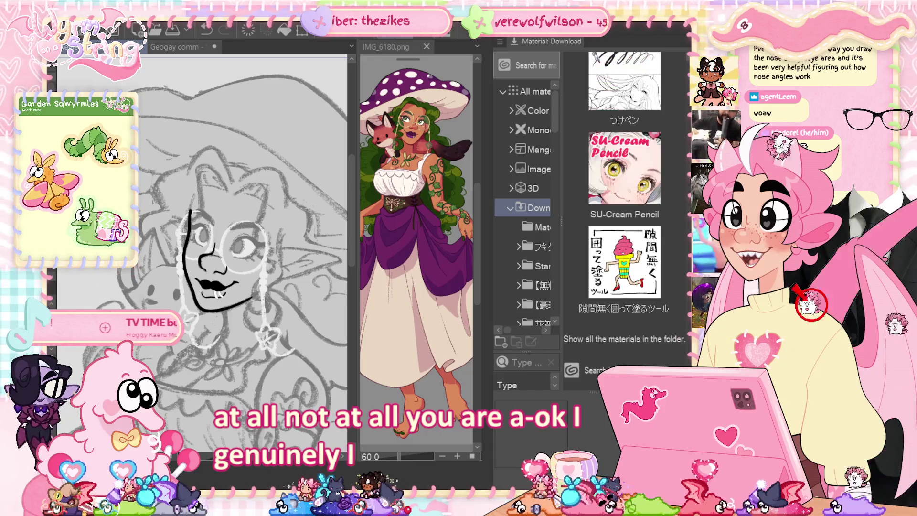
double_click(651, 236)
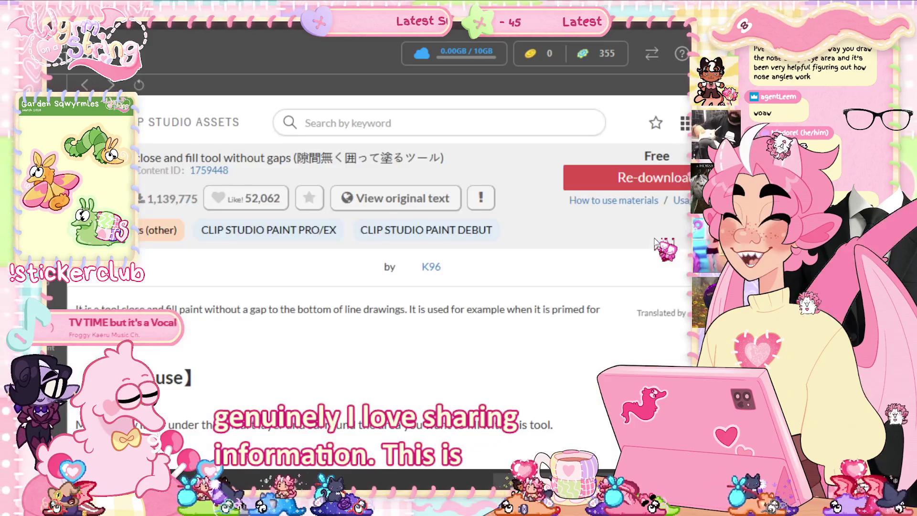
- Copy the tool's Content ID 1759448, read its description, then return to Clip Studio Paint
scroll(240, 351, "up", 5)
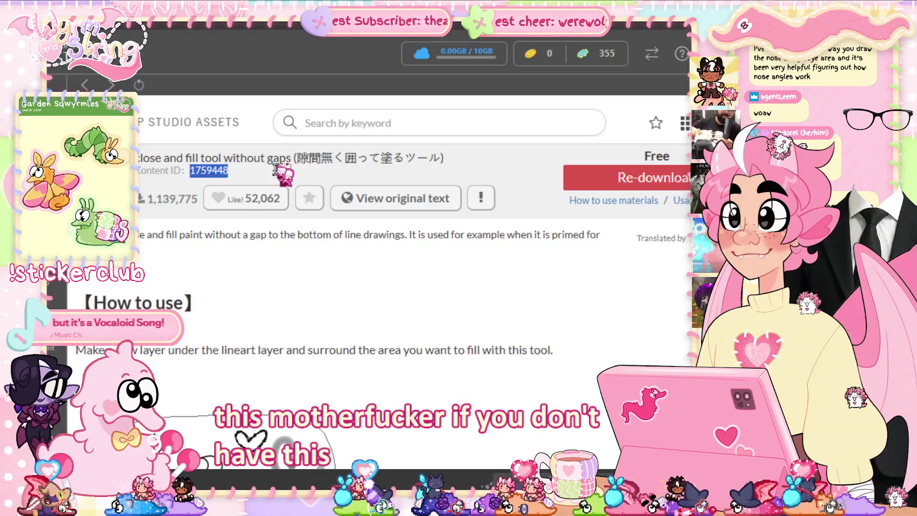
key("alt+Tab")
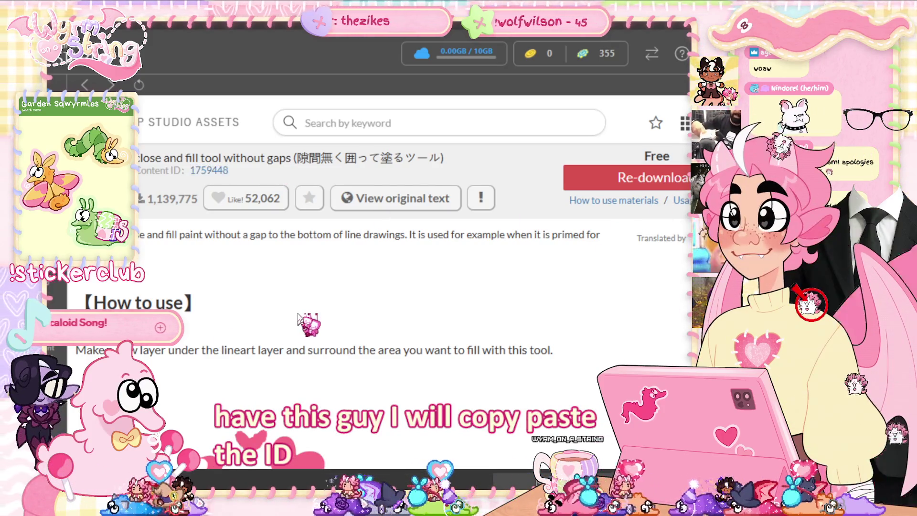
left_click(296, 298)
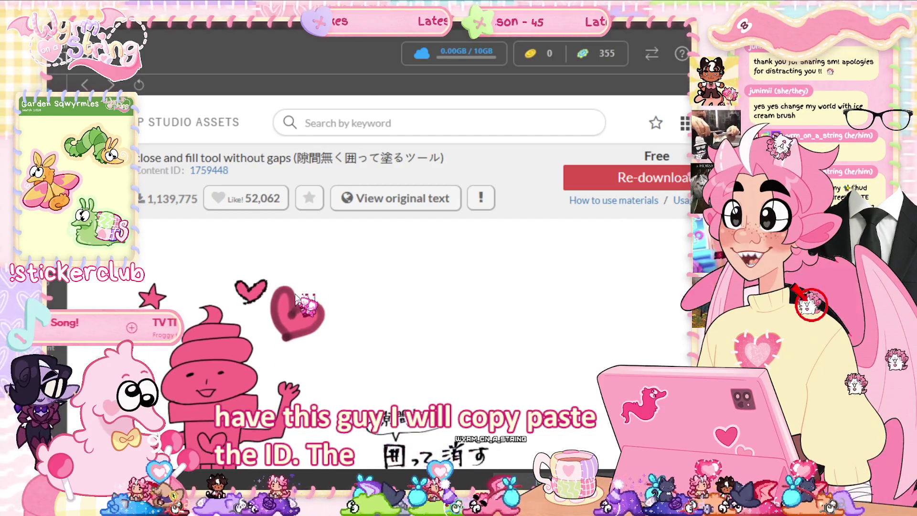
scroll(294, 294, "down", 4)
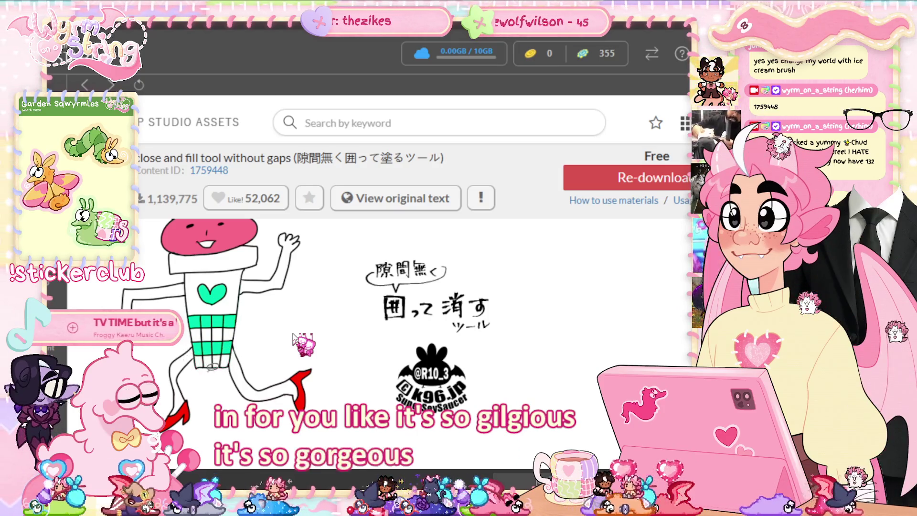
scroll(293, 336, "down", 10)
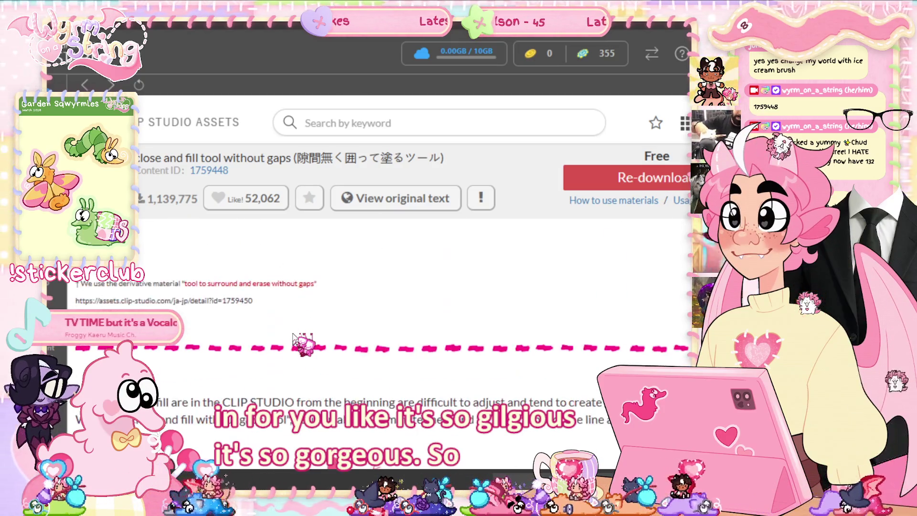
scroll(293, 337, "down", 4)
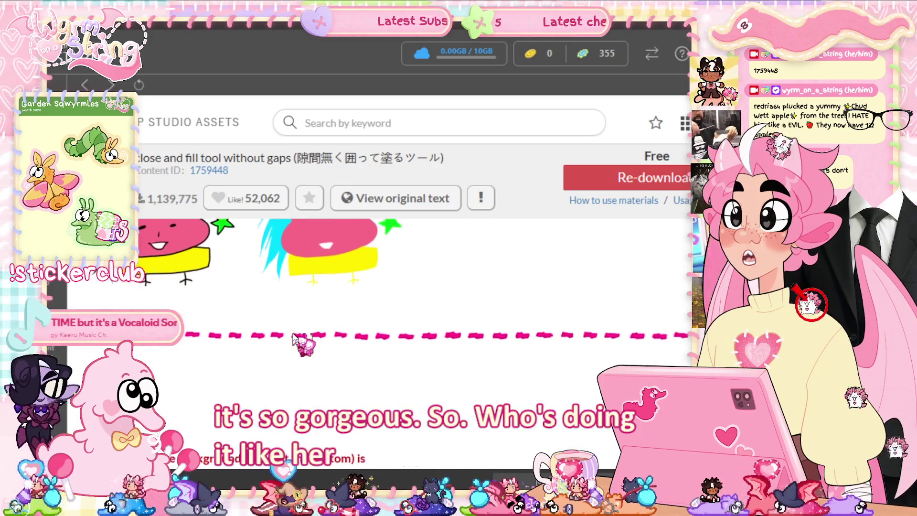
scroll(293, 338, "up", 6)
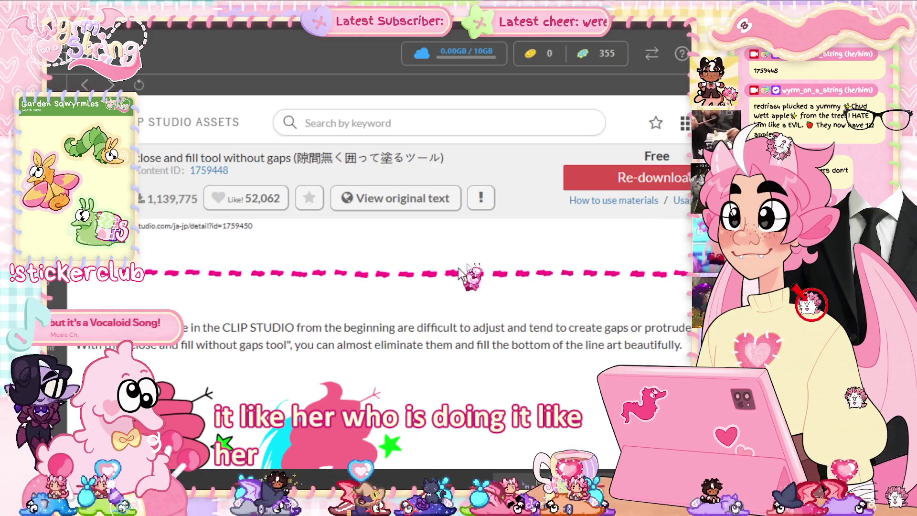
key("alt+Tab")
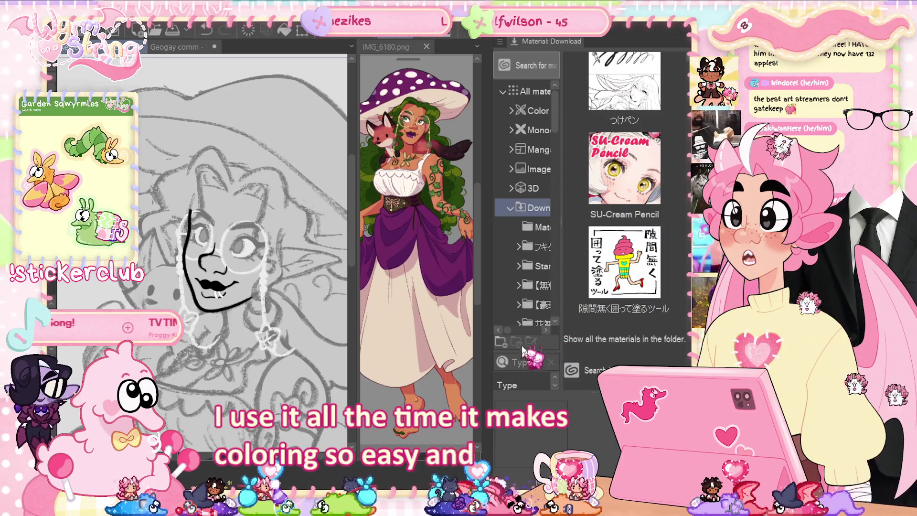
- Search downloaded materials for 'lasso f' and open the Lasso fill page (Content ID 1771136)
left_click(529, 362)
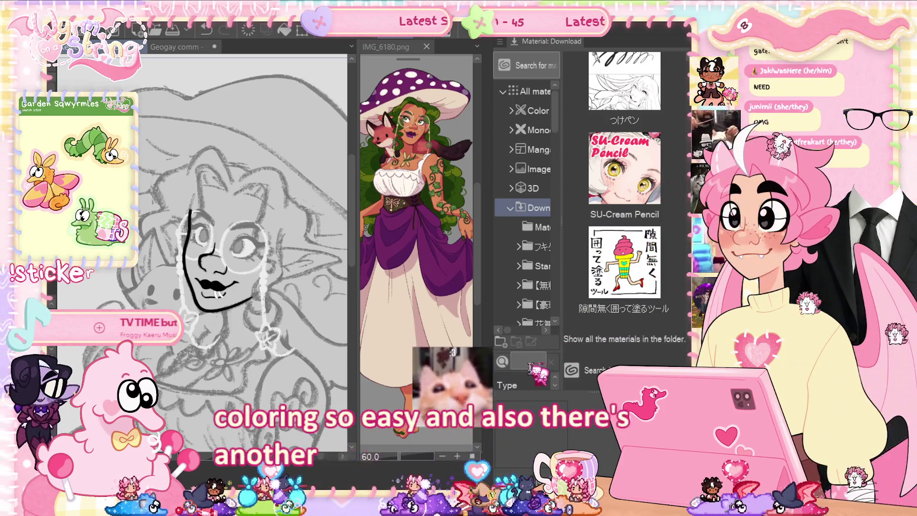
type("fi")
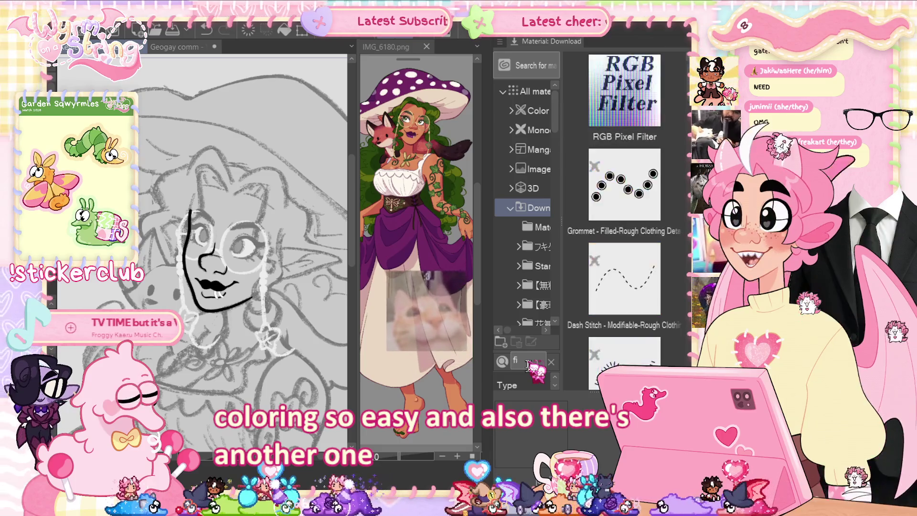
type("ll")
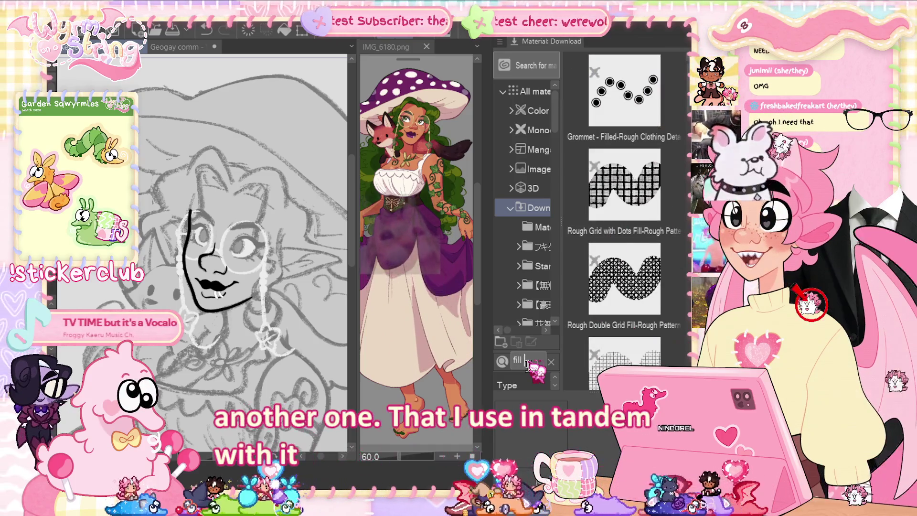
key("BackSpace")
key("BackSpace")
key("BackSpace")
type("la")
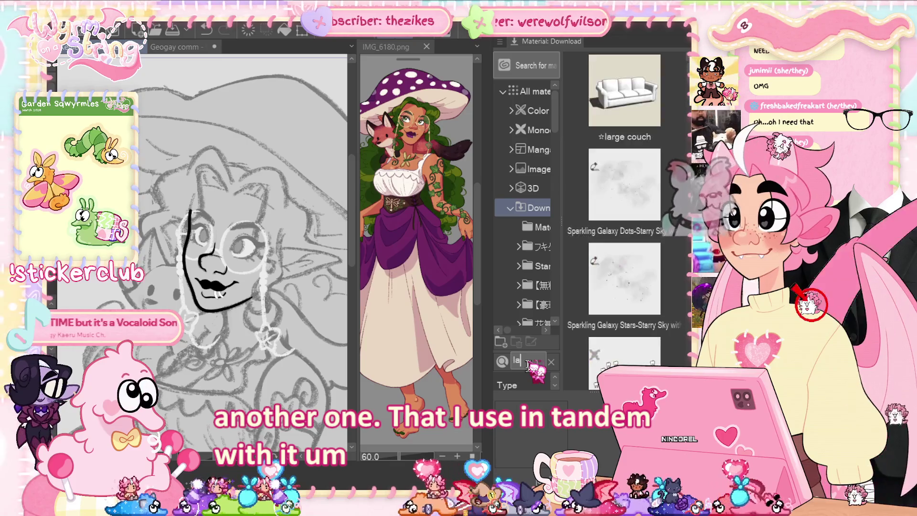
type("sso f")
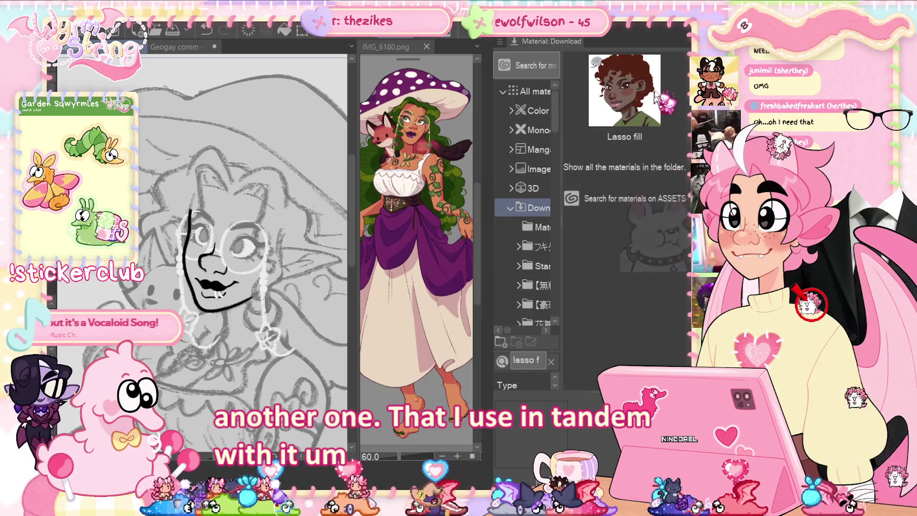
left_click(652, 70)
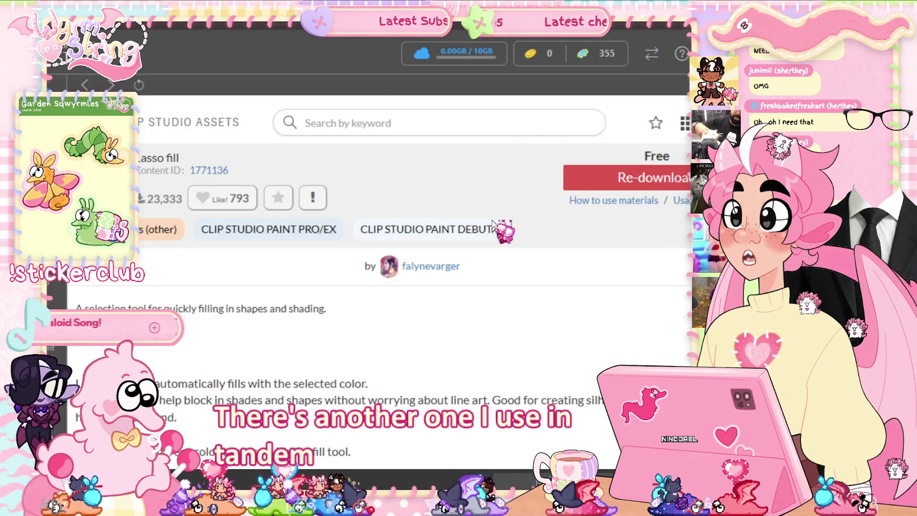
- Read through the Lasso fill page's preview and description, then go back to the painting
left_click(436, 281)
scroll(477, 311, "down", 2)
scroll(507, 337, "down", 3)
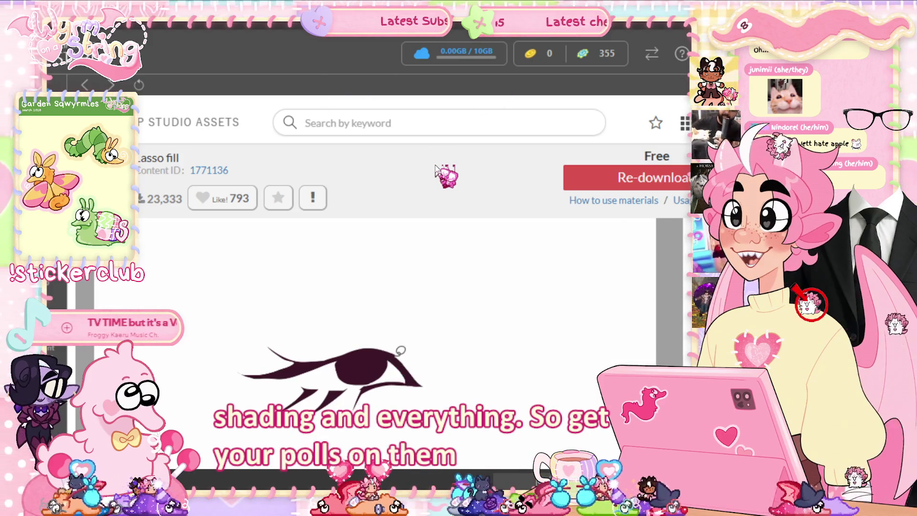
scroll(431, 196, "down", 6)
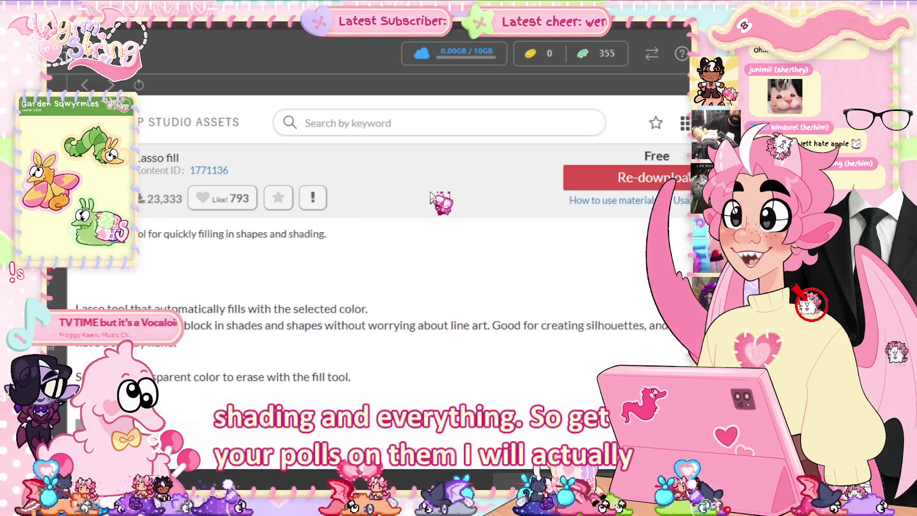
scroll(430, 196, "up", 2)
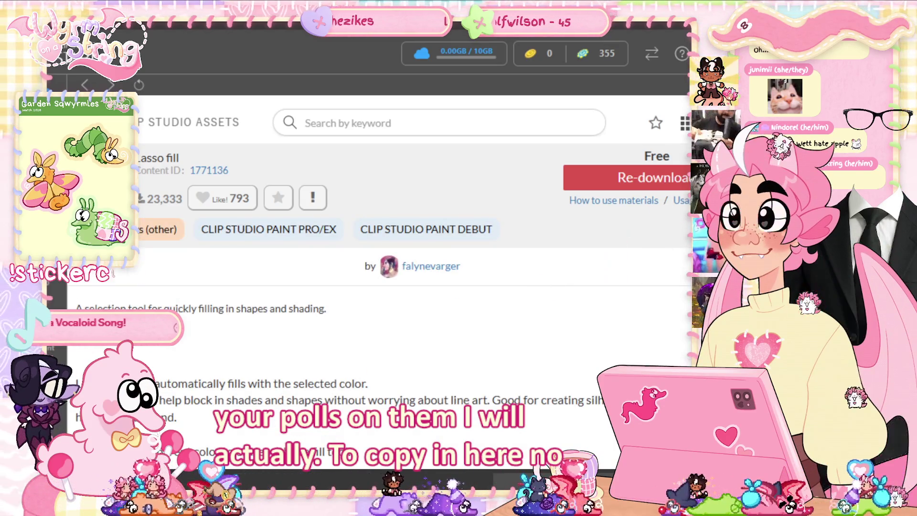
left_click(658, 34)
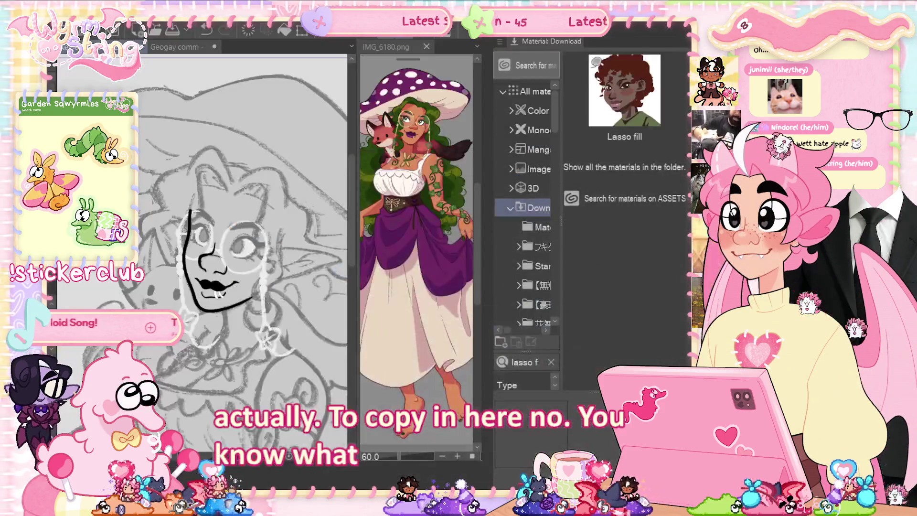
- Hide the Material panel with Tab to widen the canvas
key("Tab")
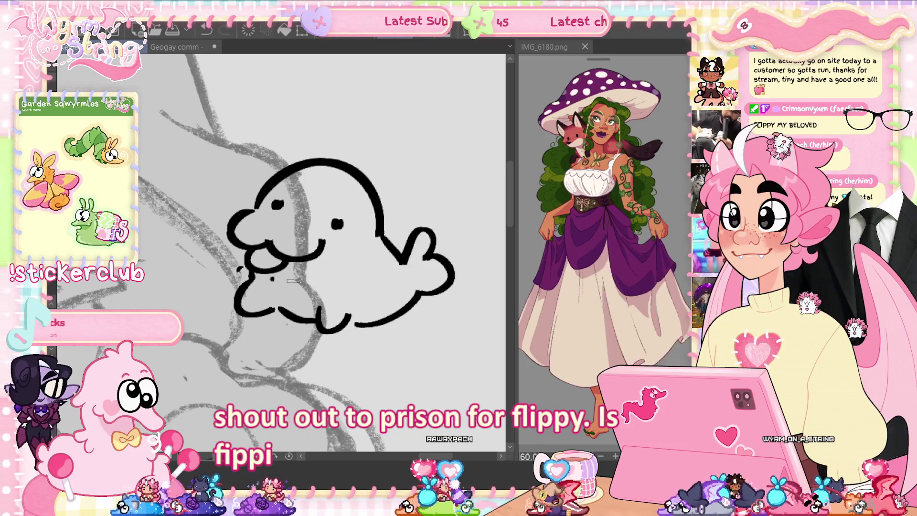
- Letter 'thbbt' with spit marks beside the seal's mouth, then fit the whole page
left_click_drag(178, 243, 188, 263)
mouse_move(180, 254)
left_mouse_down()
mouse_move(194, 262)
mouse_move(203, 237)
mouse_move(222, 254)
mouse_move(227, 240)
left_mouse_up()
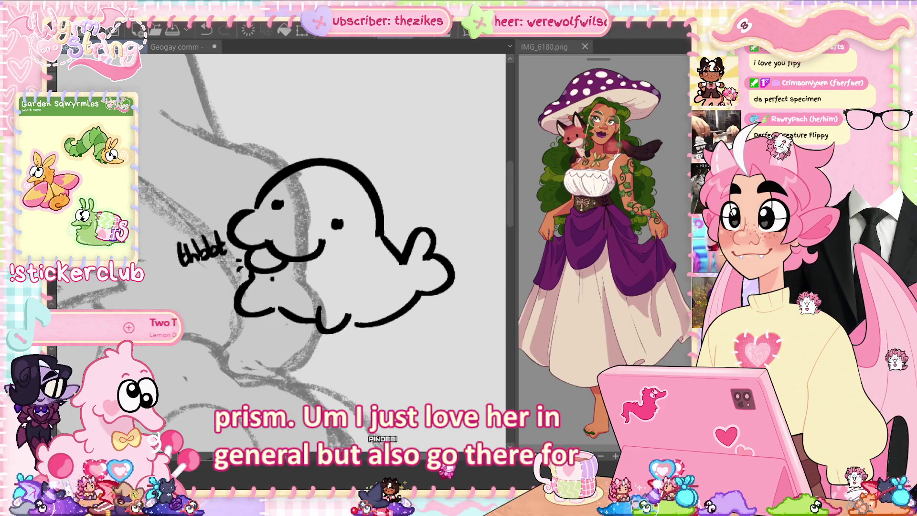
scroll(432, 459, "up", 3)
scroll(432, 459, "down", 3)
scroll(432, 459, "down", 2)
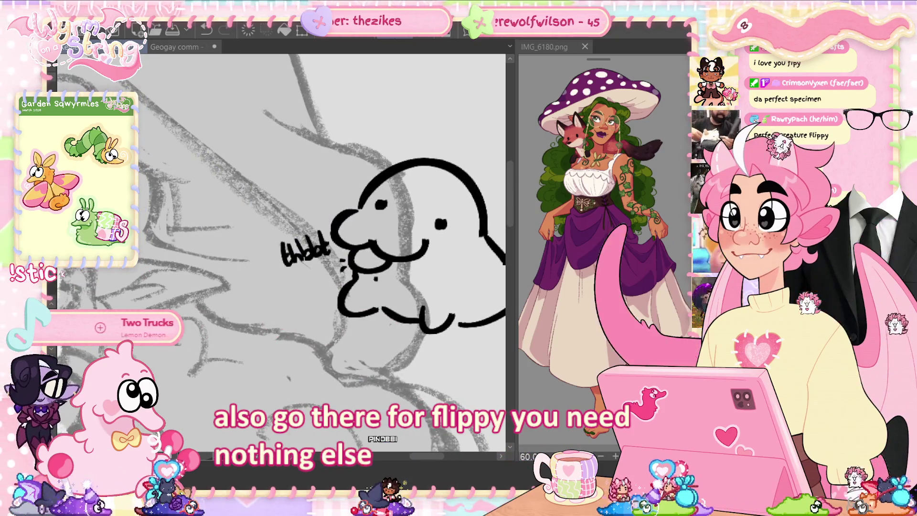
key("ctrl+0")
key("ctrl+z")
key("ctrl+z")
key("ctrl+z")
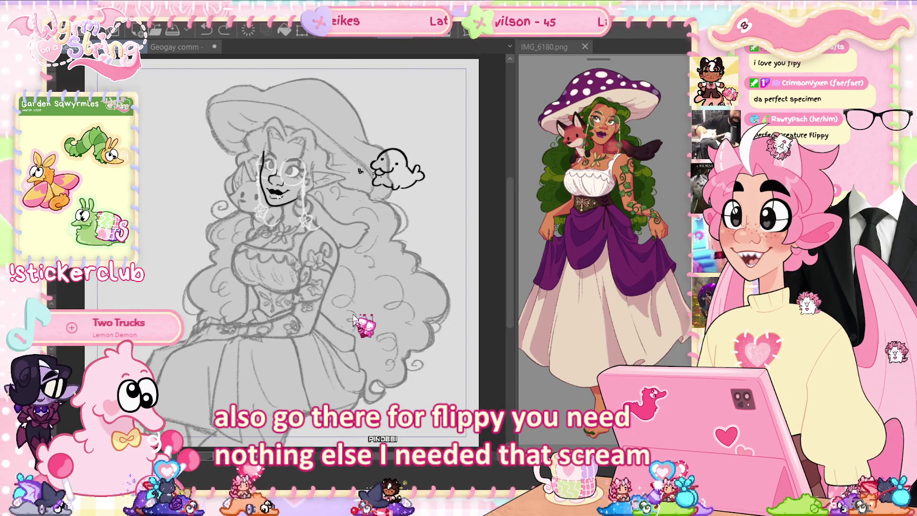
- Undo the remaining seal doodle strokes with Ctrl+Z
key("ctrl+z")
key("ctrl+z")
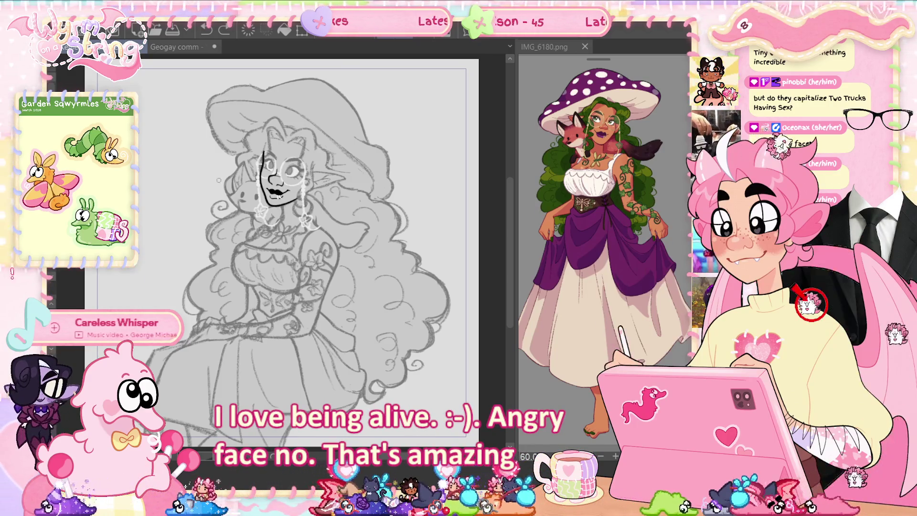
- Scroll the view over the black-inked face outline, nose and lips
scroll(280, 190, "up", 5)
left_click_drag(261, 258, 380, 254)
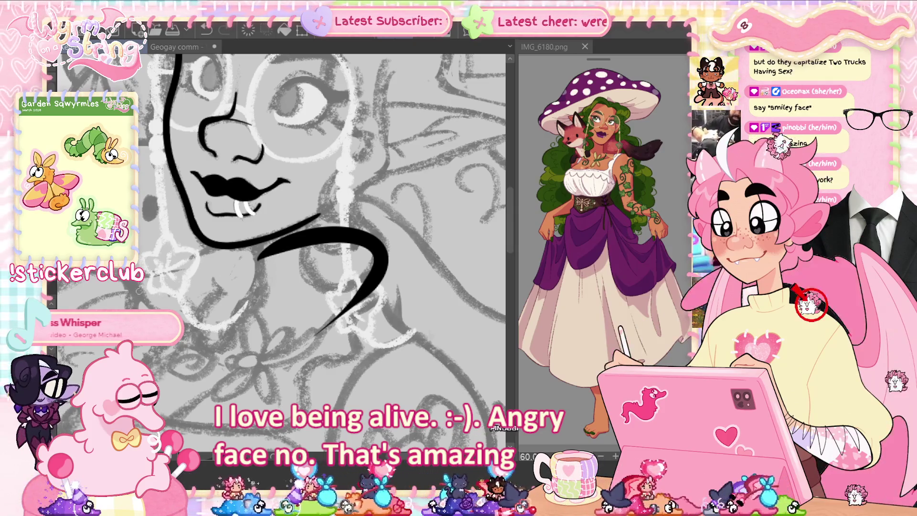
key("ctrl+z")
left_click_drag(222, 264, 312, 286)
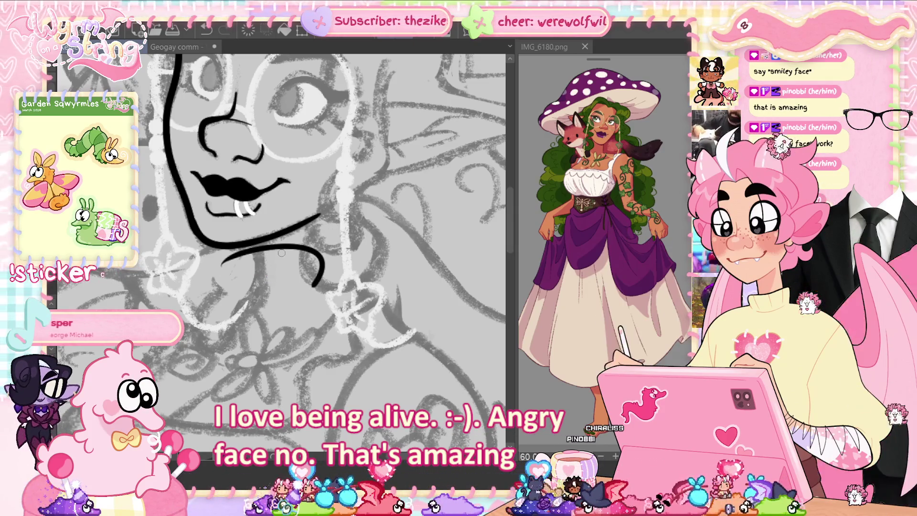
key("ctrl+z")
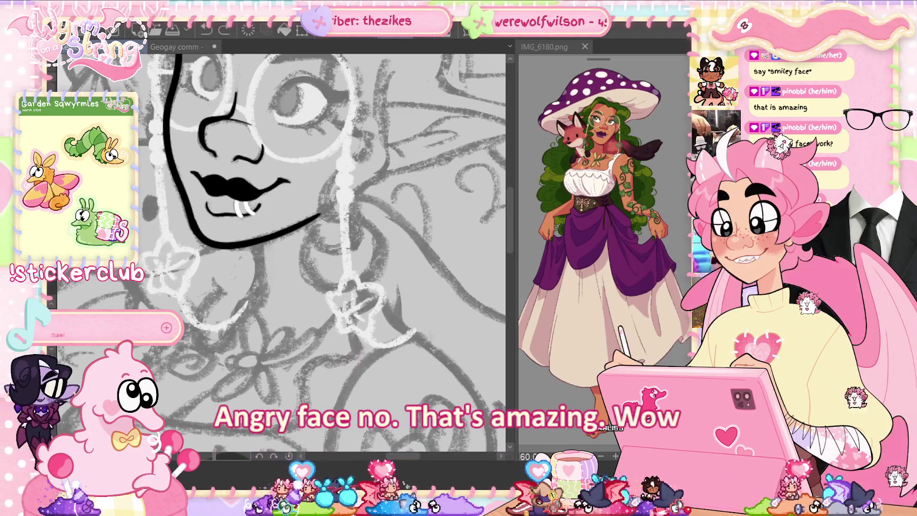